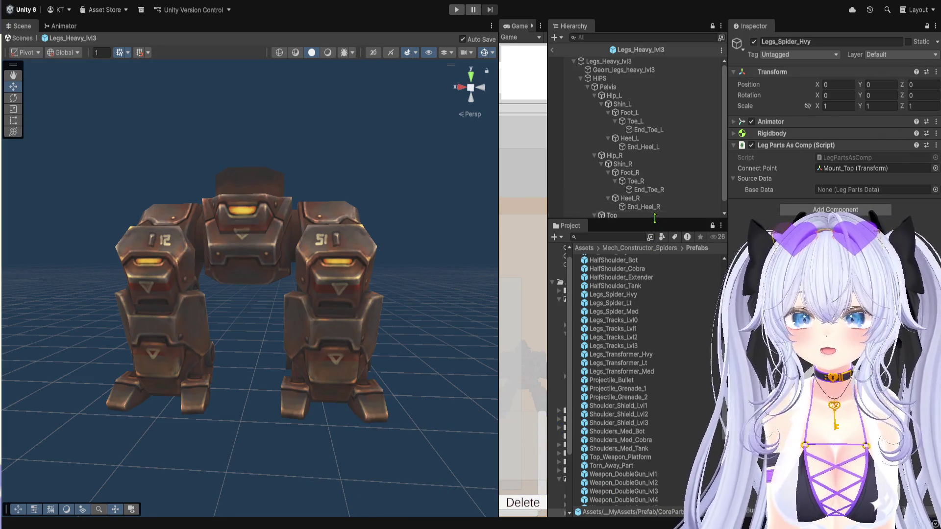
Step: Expand the Hierarchy to show the Legs_Heavy_lvl3 bones down to Top and Mount_top, then leave the prefab
left_click_drag(654, 218, 654, 340)
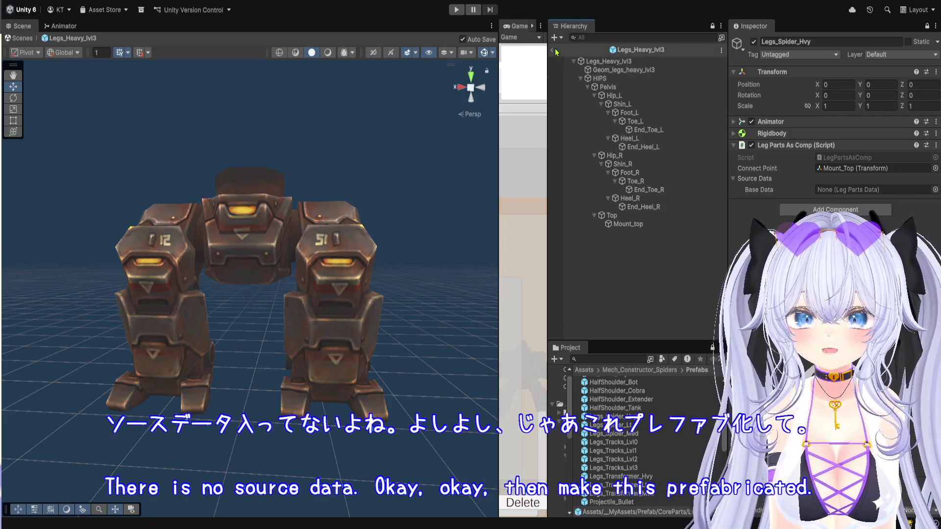
left_click(554, 50)
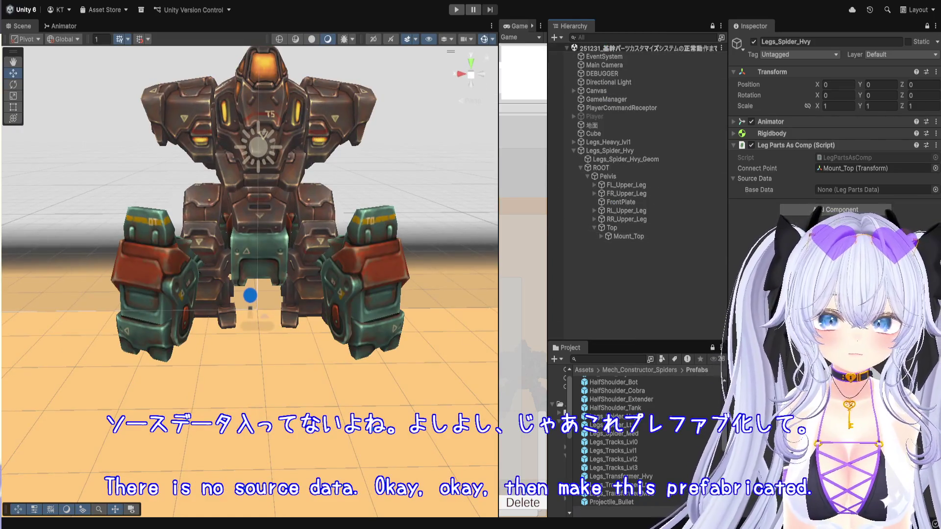
Step: Save Legs_Spider_Hvy as a prefab asset, delete its scene instance, and open the prefab's ROOT
left_click(621, 153)
left_click_drag(621, 156, 637, 441)
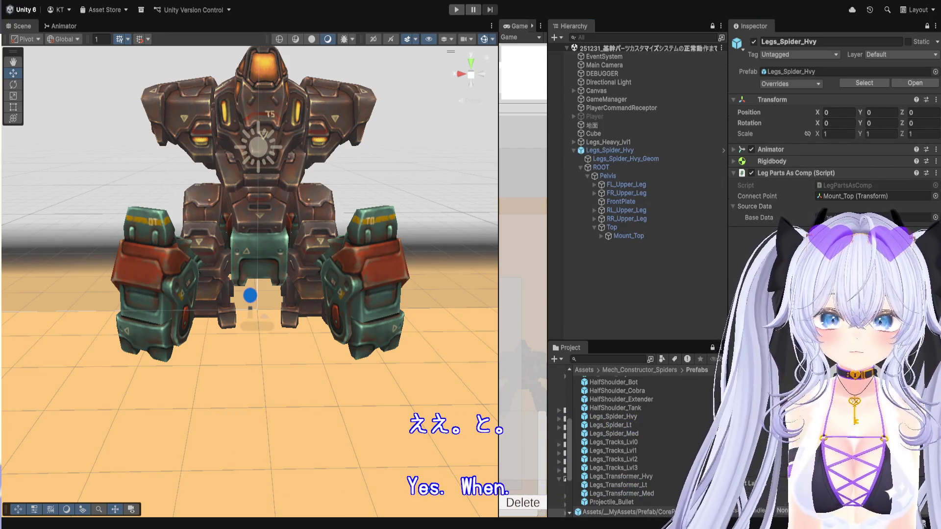
left_click(639, 154)
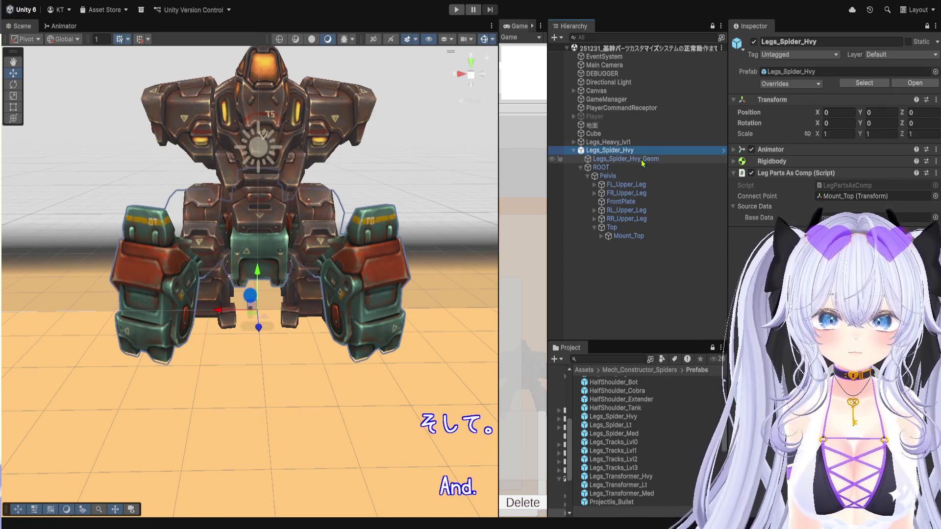
key("Delete")
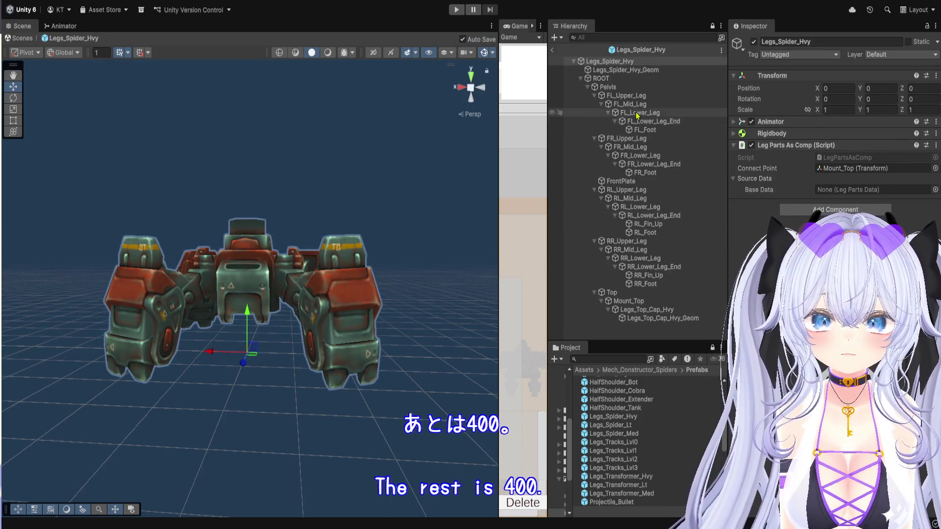
left_click(628, 78)
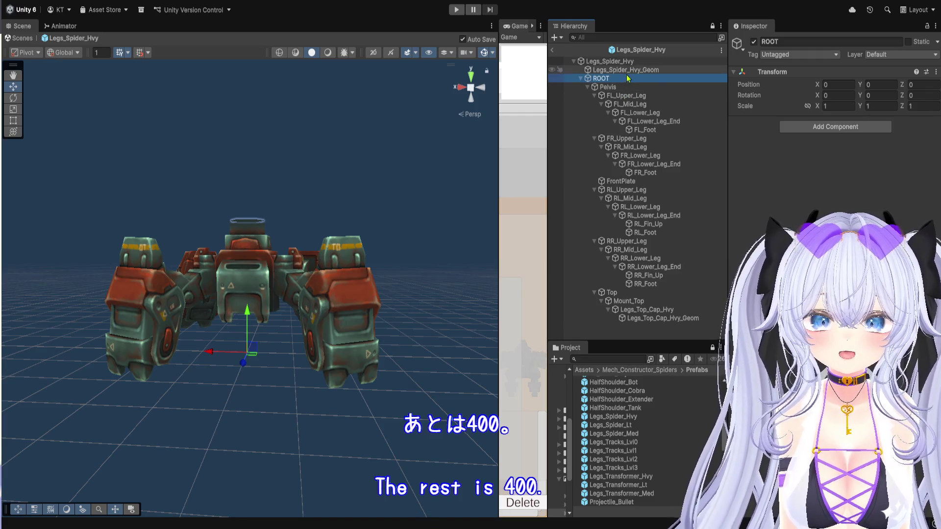
Step: Select Legs_Spider_Hvy_Geom, expand its Materials, and ping the current material in the Project
left_click(626, 70)
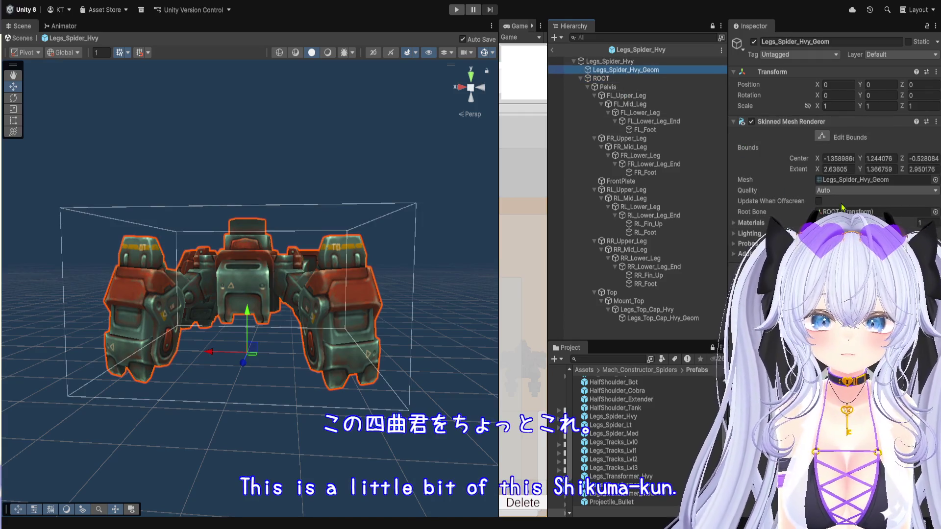
left_click(733, 224)
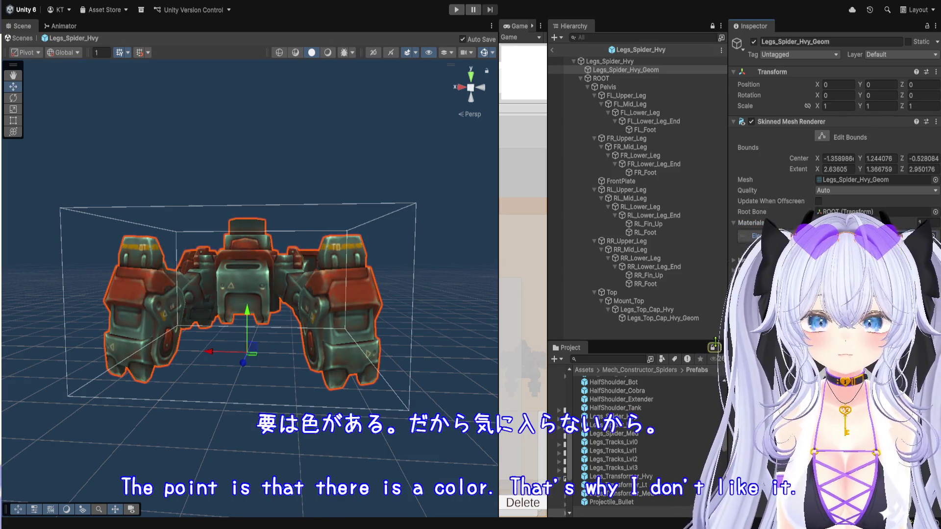
left_click(713, 347)
left_click(757, 235)
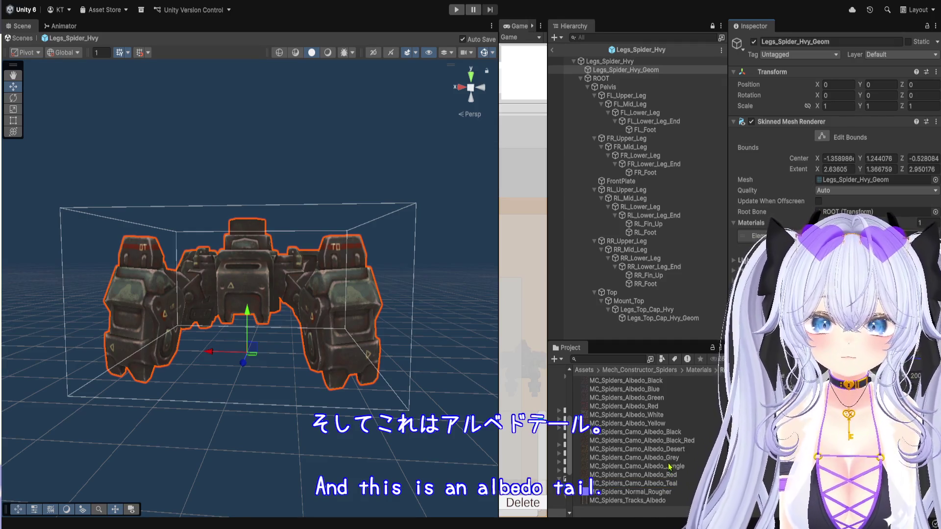
Step: Enlarge the Project panel, browse the materials for the camo texture, and exit prefab mode
left_click_drag(640, 342, 640, 229)
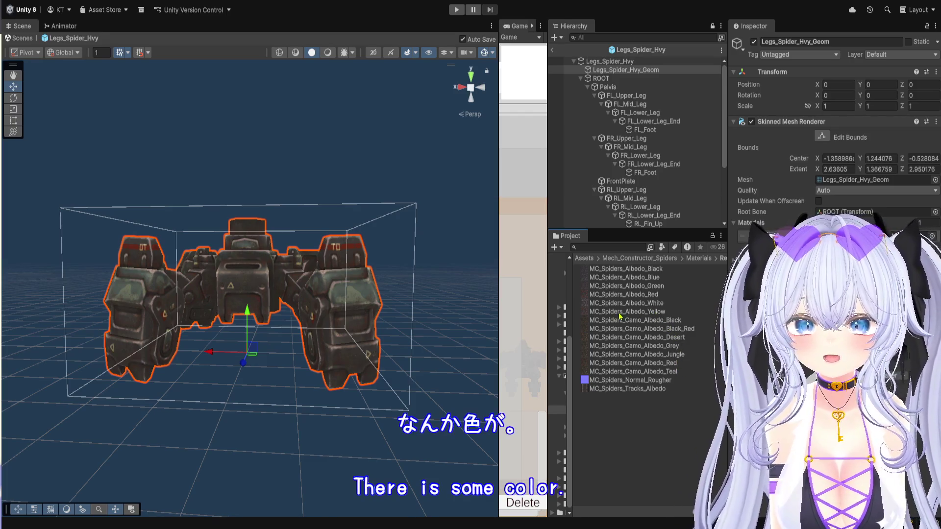
scroll(233, 310, "up", 2)
scroll(233, 310, "up", 1)
scroll(294, 255, "down", 4)
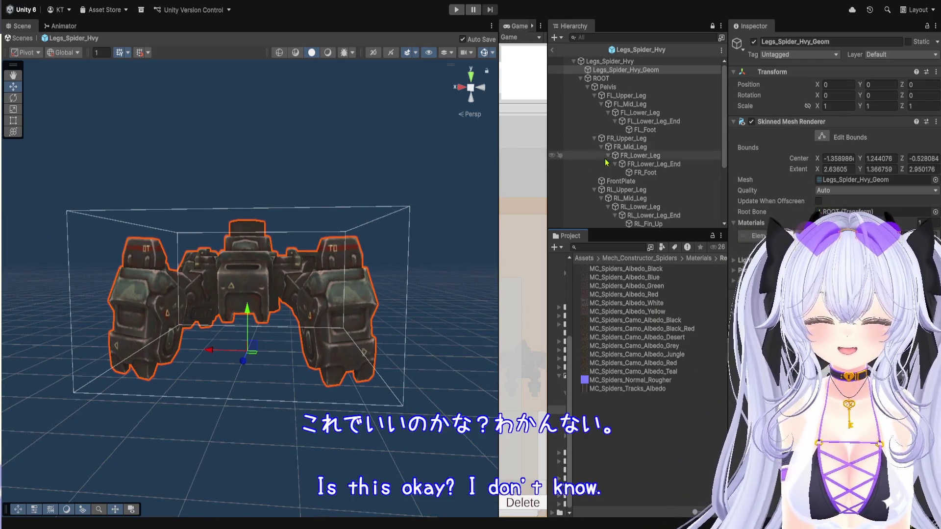
left_click(551, 50)
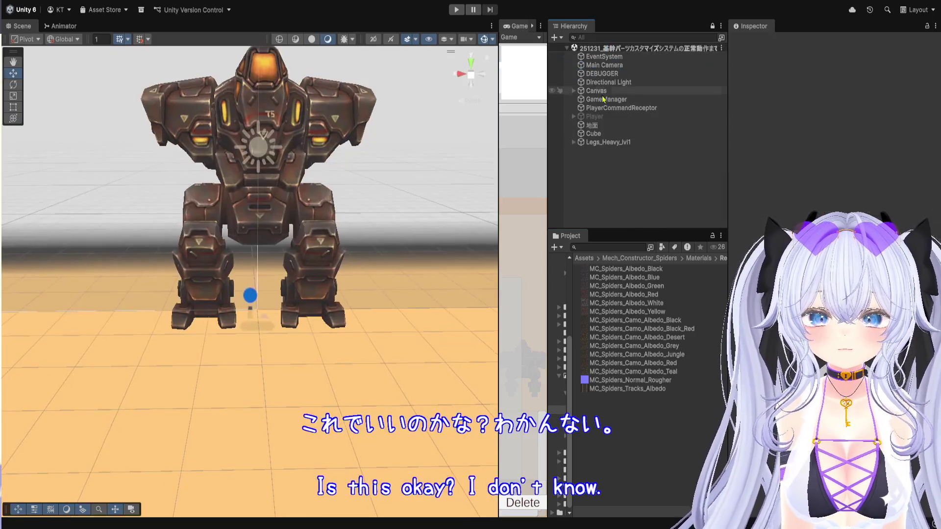
Step: Add a third Addable Parts slot on DEBUGGER and create a Leg Parts Data asset in _MyAssets/ScriptableObject
left_click(614, 75)
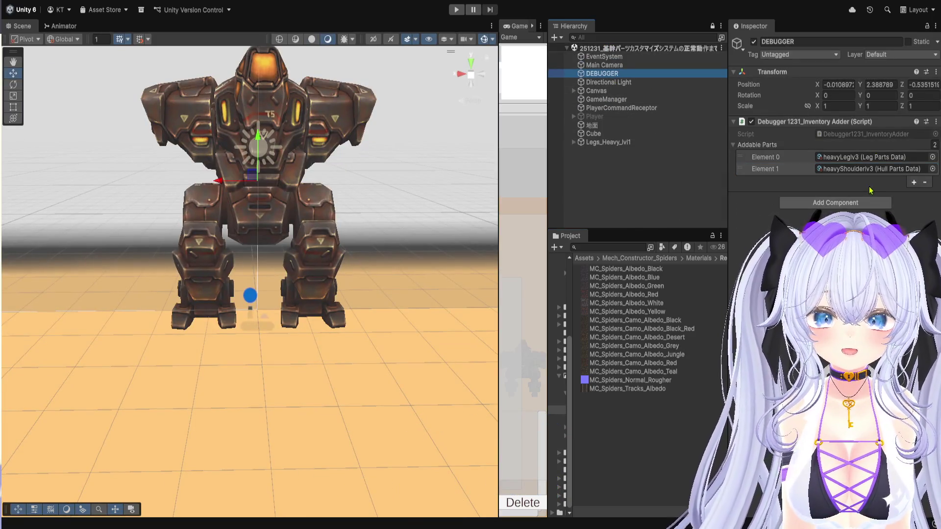
left_click(913, 183)
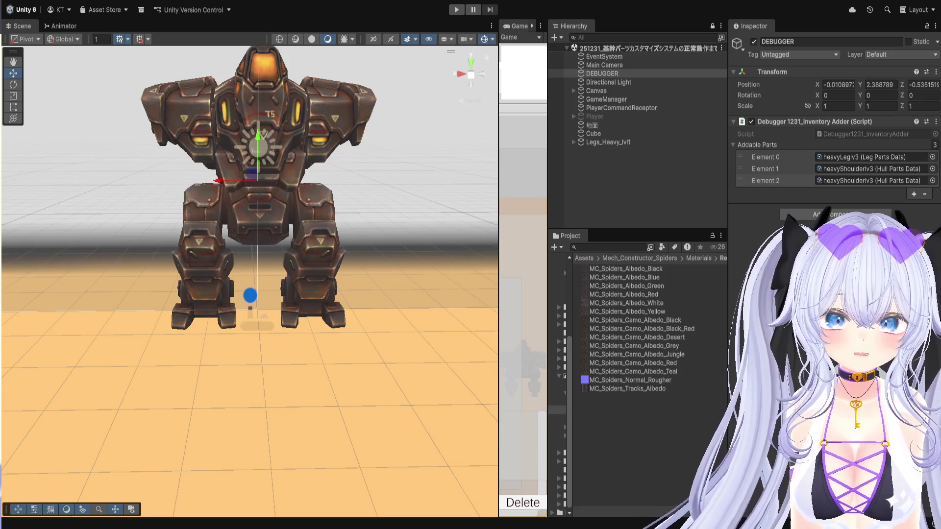
left_click(612, 337)
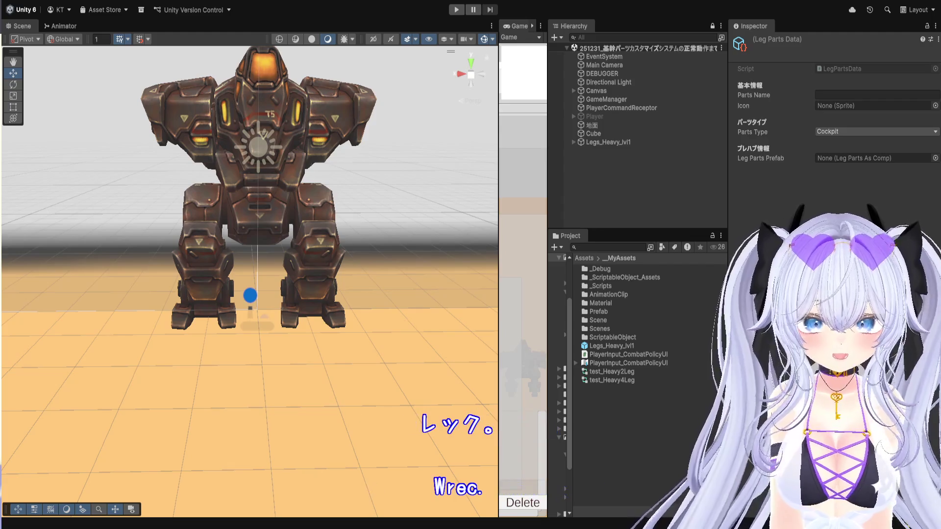
Step: Name the asset Heavy 4 Leg and enter heavy4Leg as its Parts Name
key("Return")
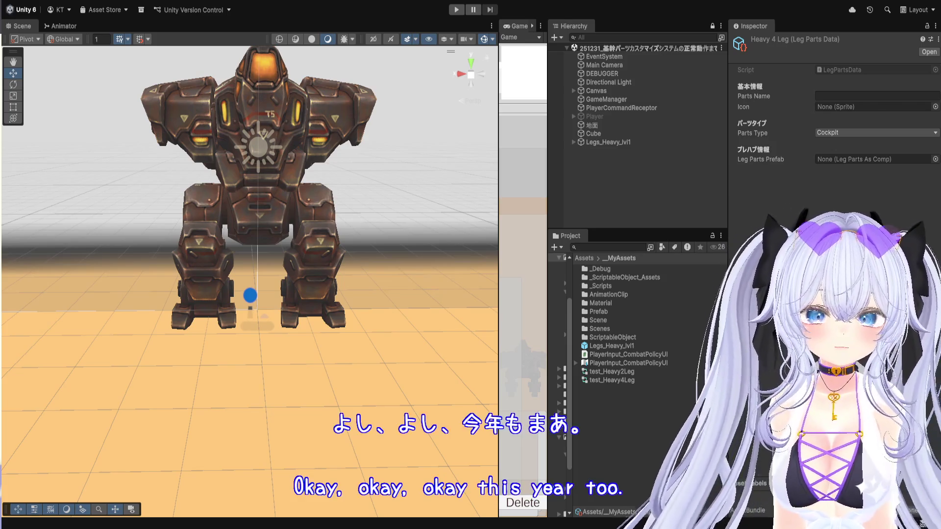
type("heaby")
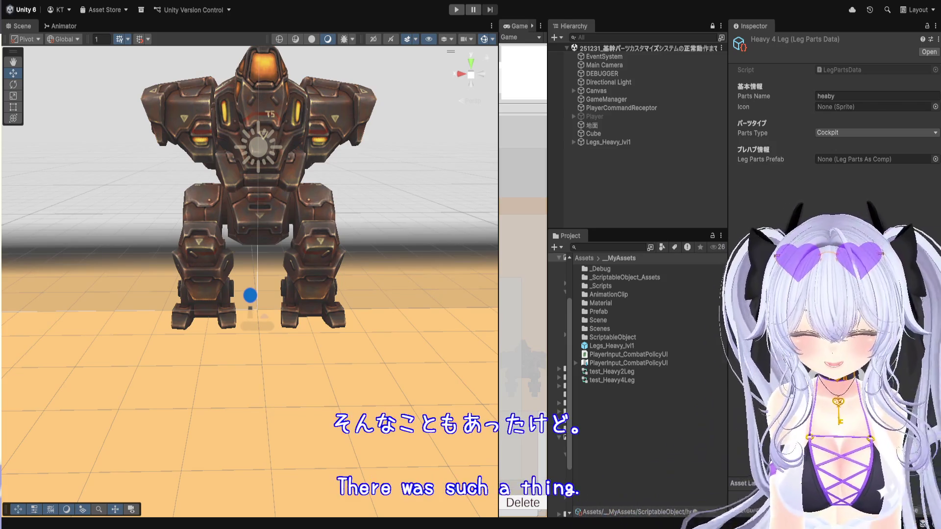
key("BackSpace")
key("BackSpace")
type("vy4")
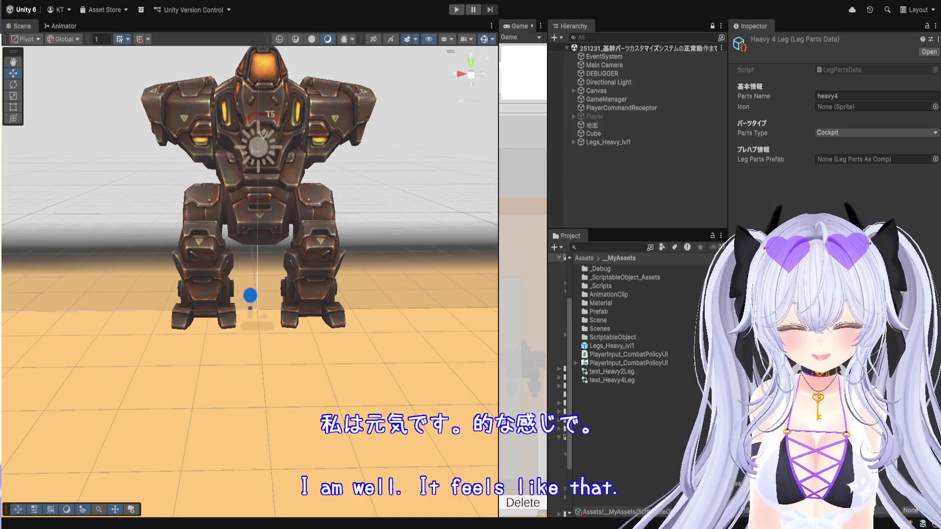
type("Leg")
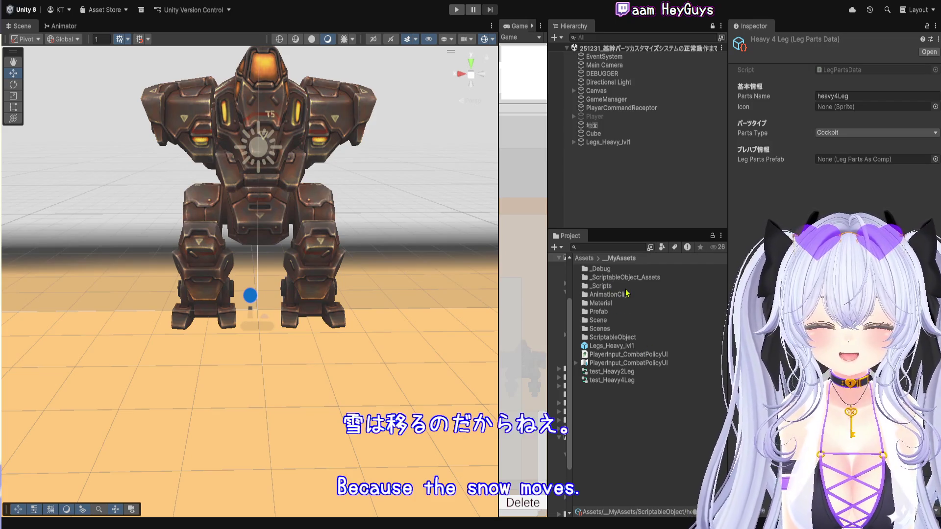
Step: Open Legs_Spider_Hvy from Prefab/CoreParts in Prefab mode and widen the Game view
left_click(614, 314)
double_click(614, 316)
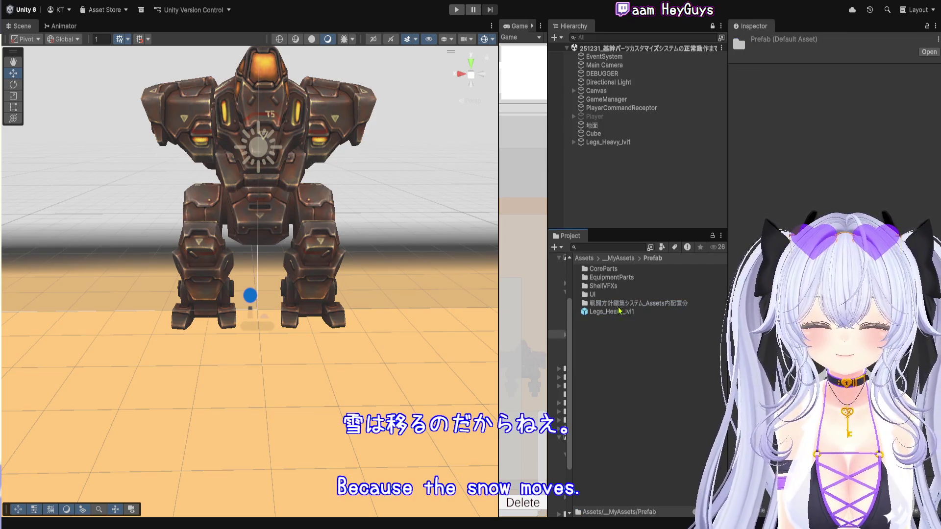
double_click(624, 270)
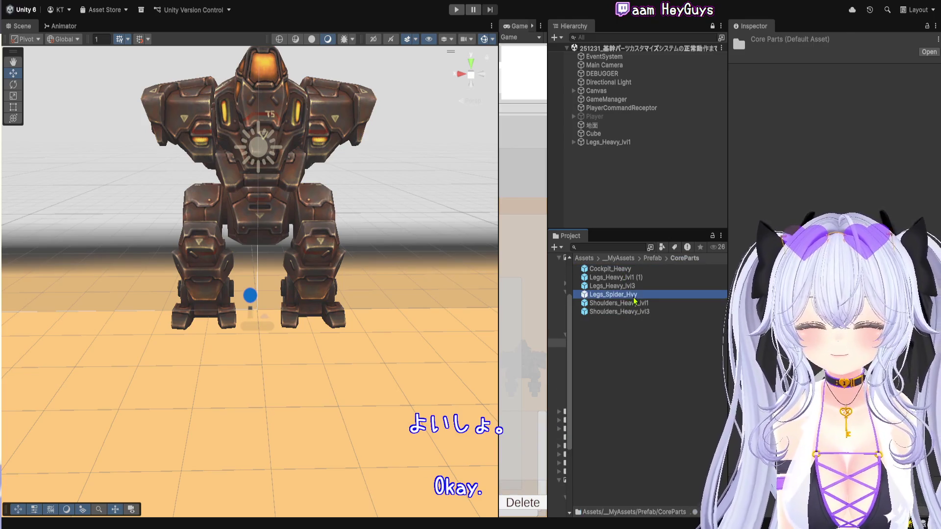
double_click(620, 294)
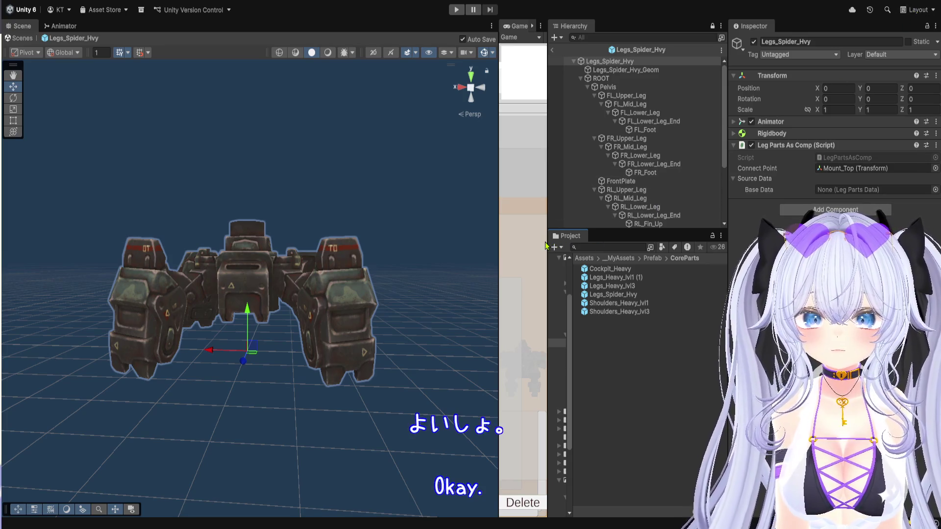
left_click_drag(546, 245, 584, 245)
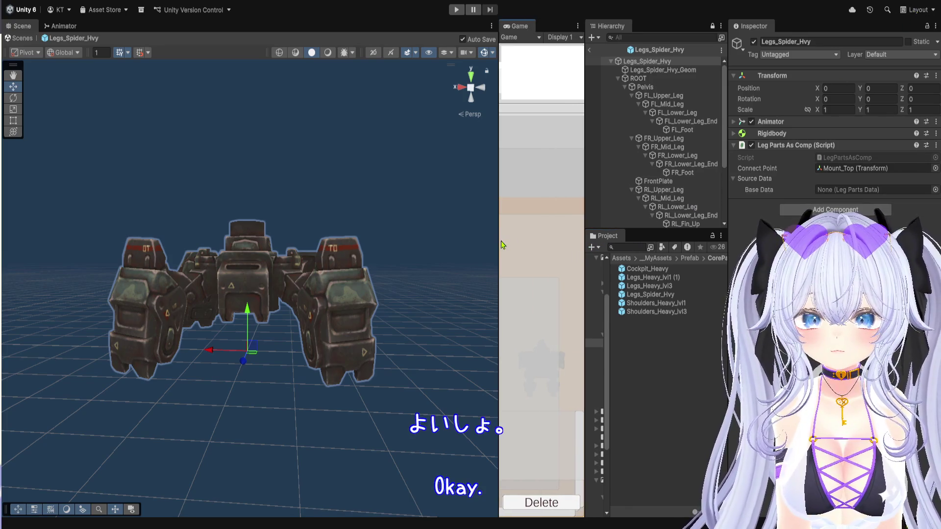
Step: Narrow the Scene and Game views to widen the Hierarchy and Project panels, then go up to _MyAssets
left_click_drag(500, 238, 436, 240)
left_click_drag(581, 228, 490, 238)
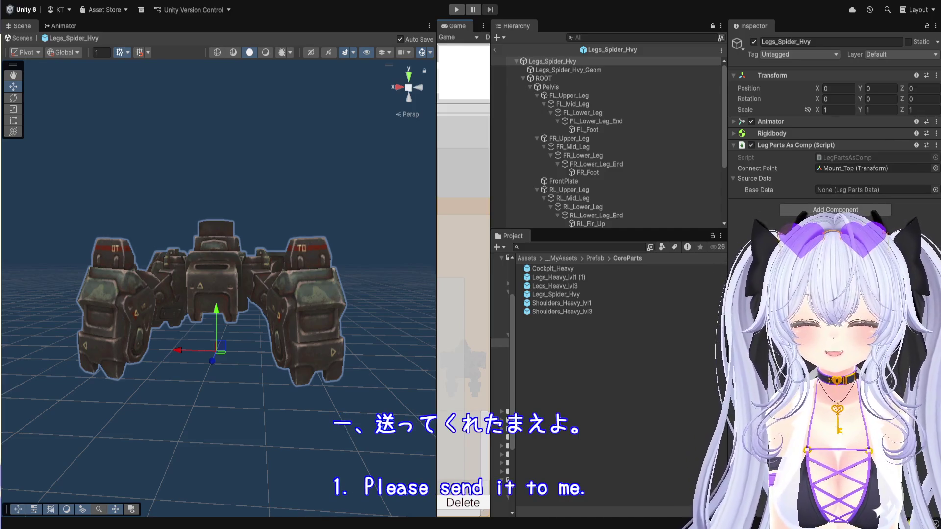
left_click(560, 258)
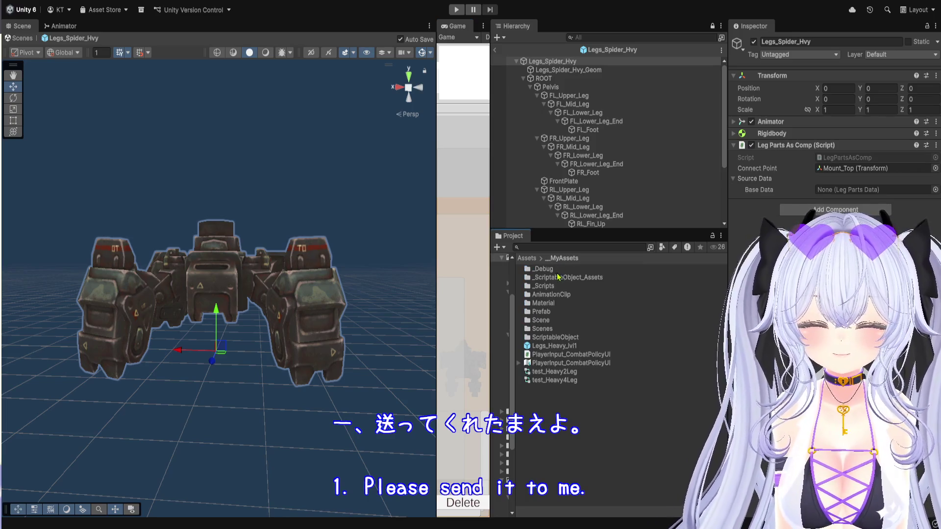
Step: Browse to _MyAssets_Ignore/Sprite/基幹パーツアイコン to view the core part icons, then return to Assets
left_click(527, 258)
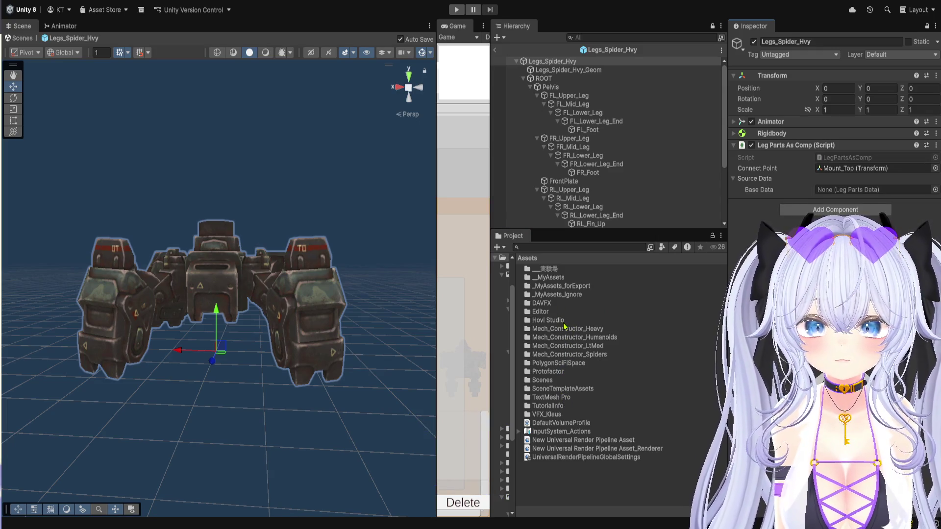
double_click(566, 297)
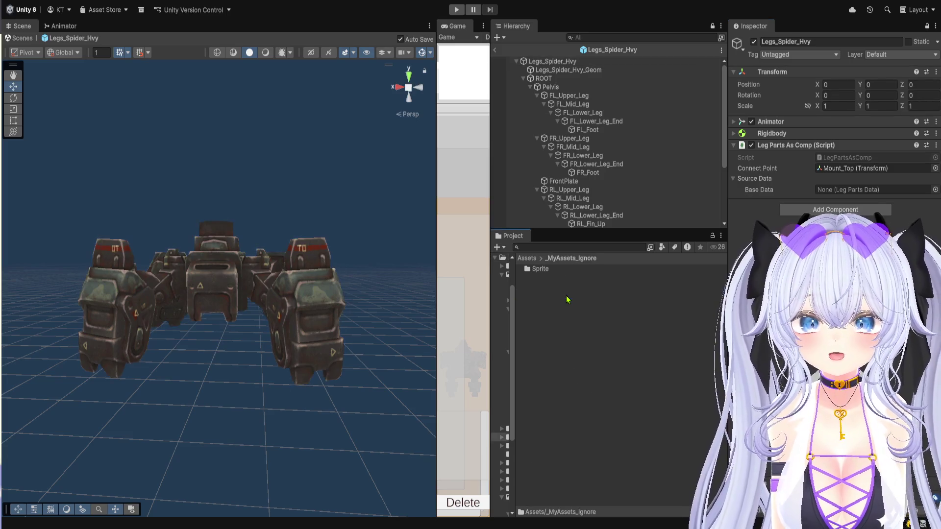
double_click(561, 271)
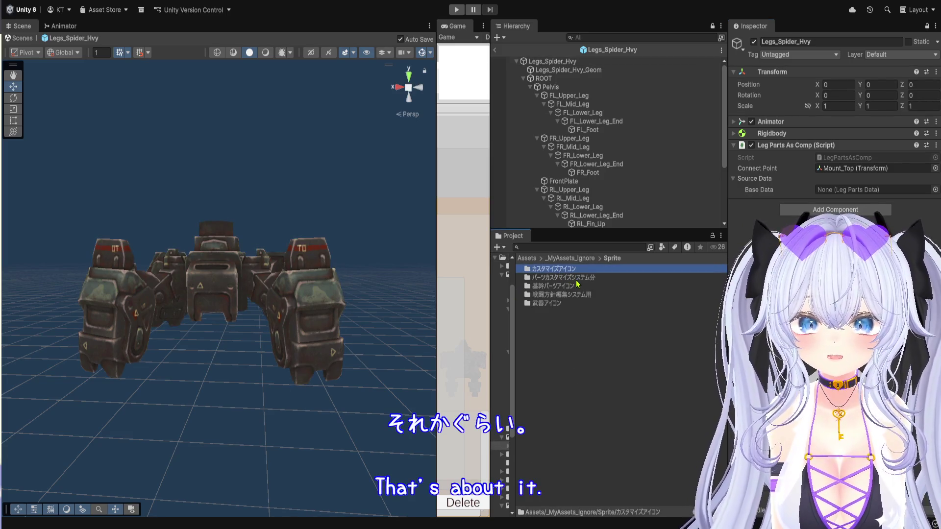
double_click(583, 286)
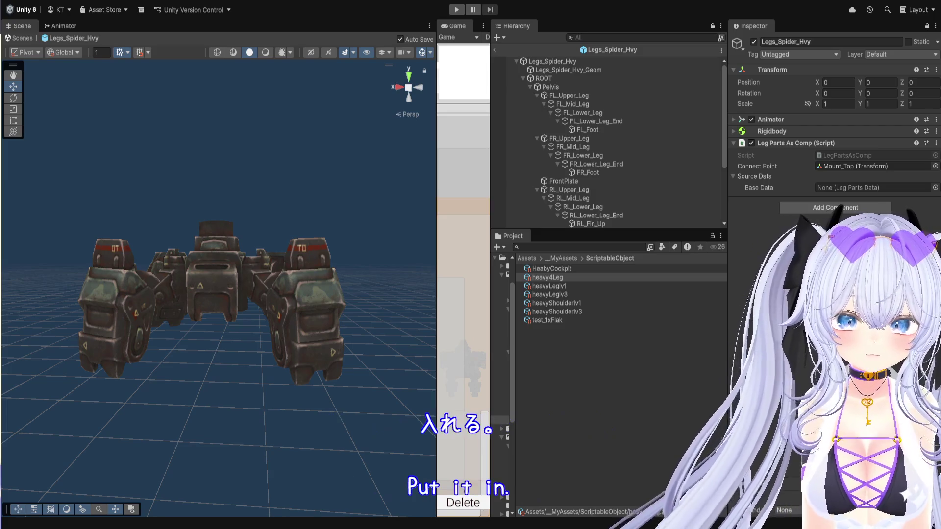
left_click(527, 258)
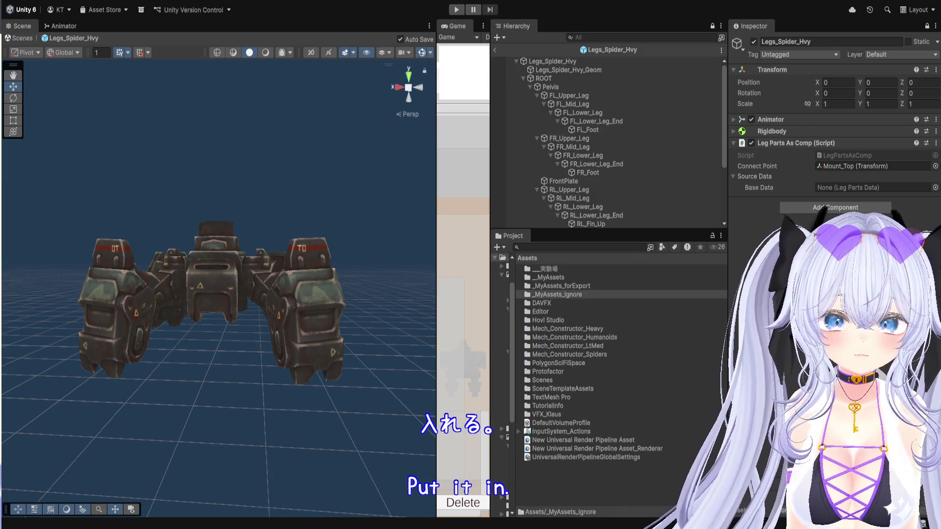
Step: Browse _MyAssets_Ignore/Sprite and select the 基幹パーツアイコン folder, then return to Assets
double_click(557, 294)
double_click(539, 269)
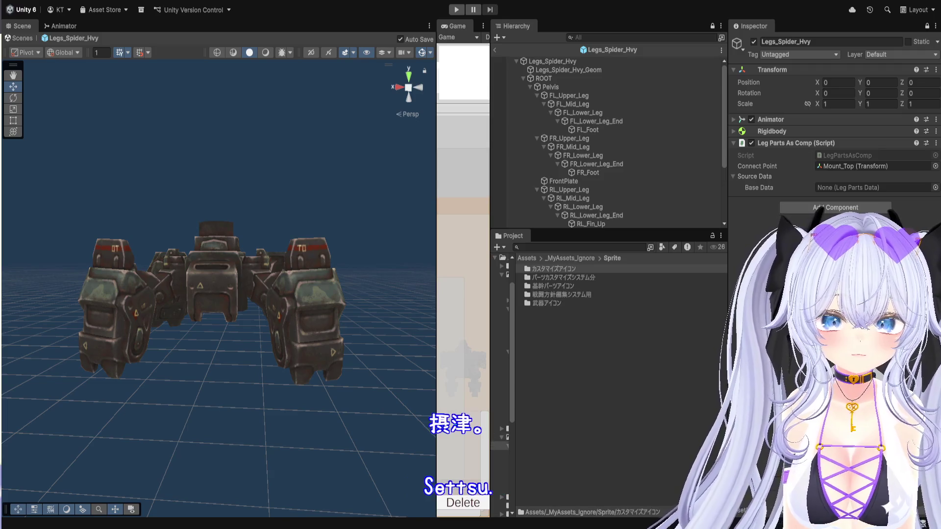
left_click(553, 286)
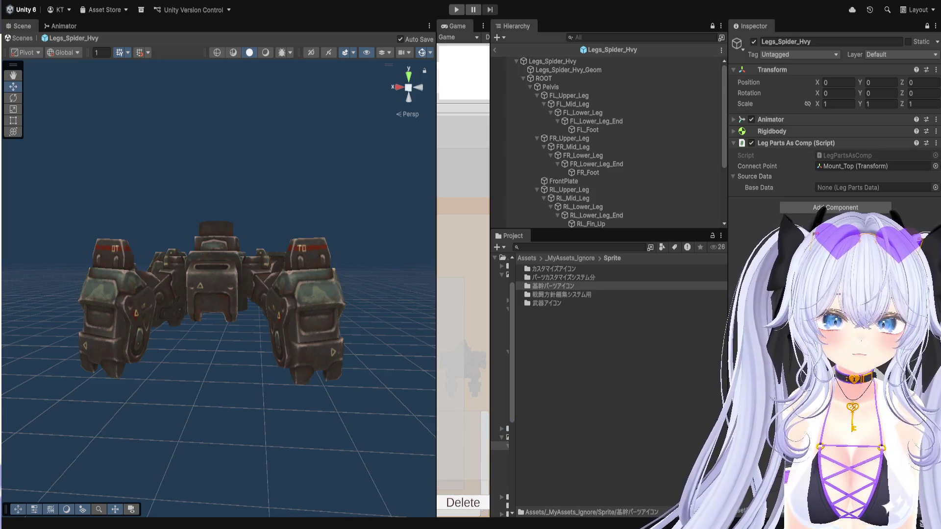
left_click(526, 258)
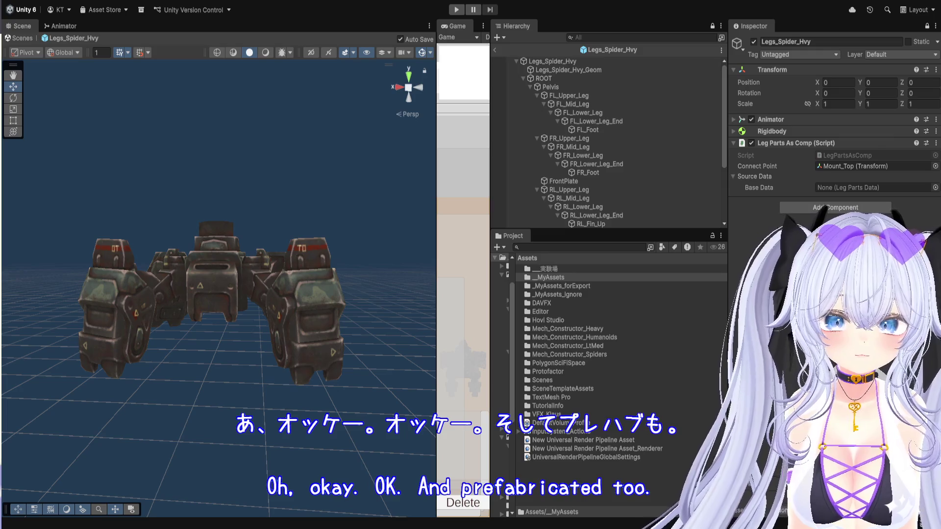
Step: Open the _MyAssets Prefab folder and enlarge the Game view over the Scene view
double_click(548, 278)
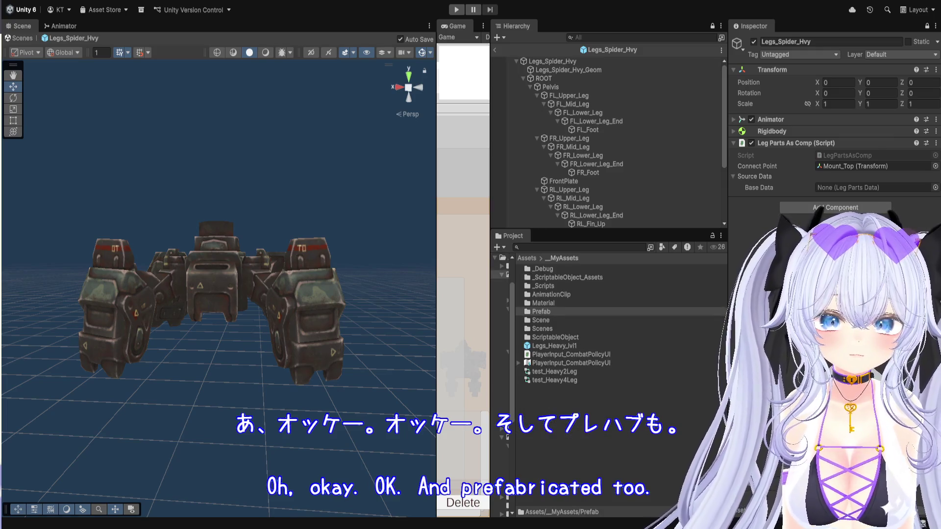
key("Return")
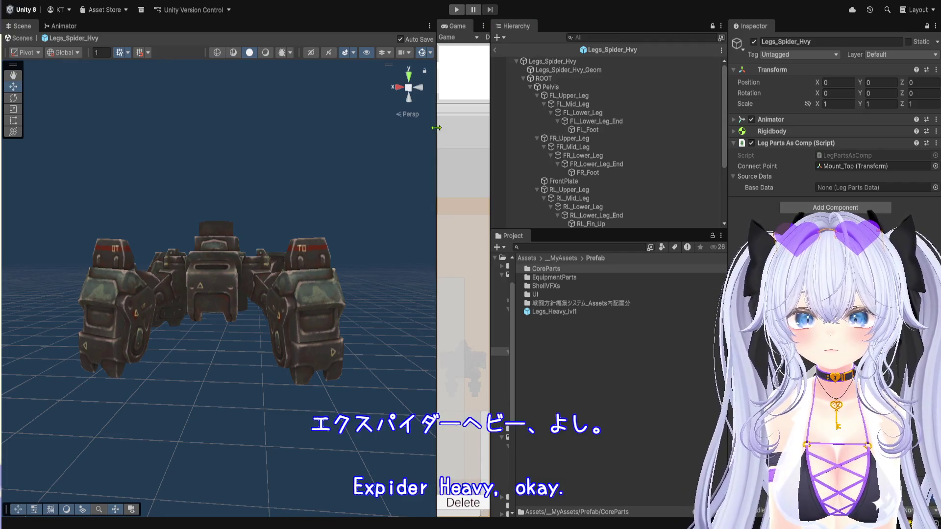
left_click_drag(437, 137, 51, 137)
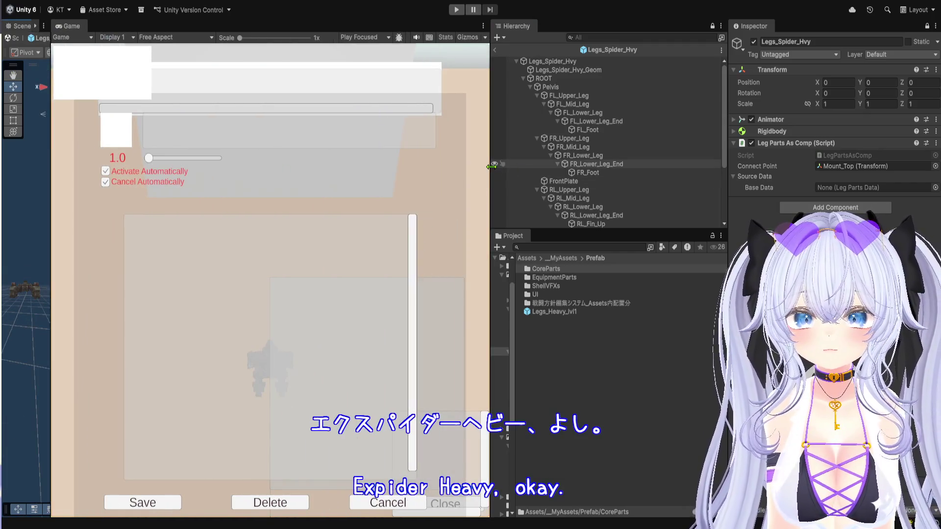
Step: Widen the Game view, play-test the parts assembly, stop with Ctrl+P, and rewiden the Hierarchy panel
left_click_drag(491, 167, 736, 167)
left_click(458, 10)
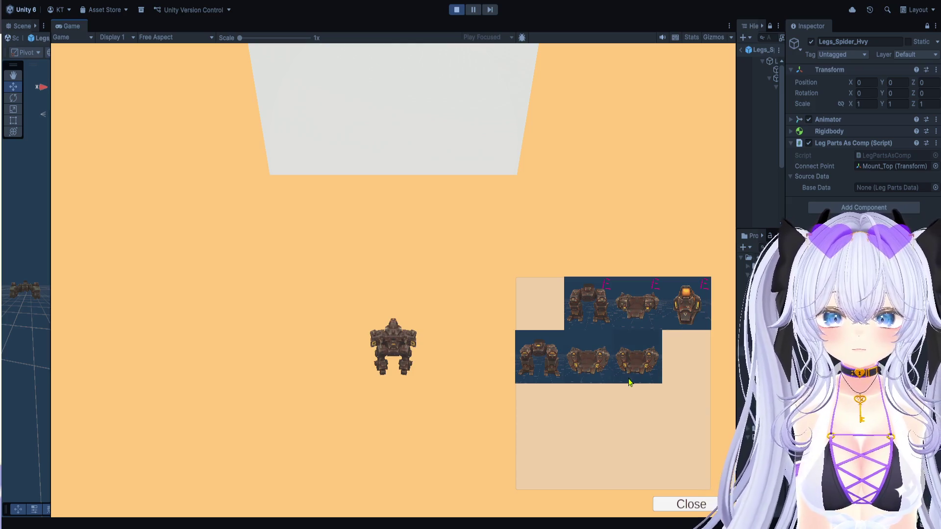
key("ctrl+p")
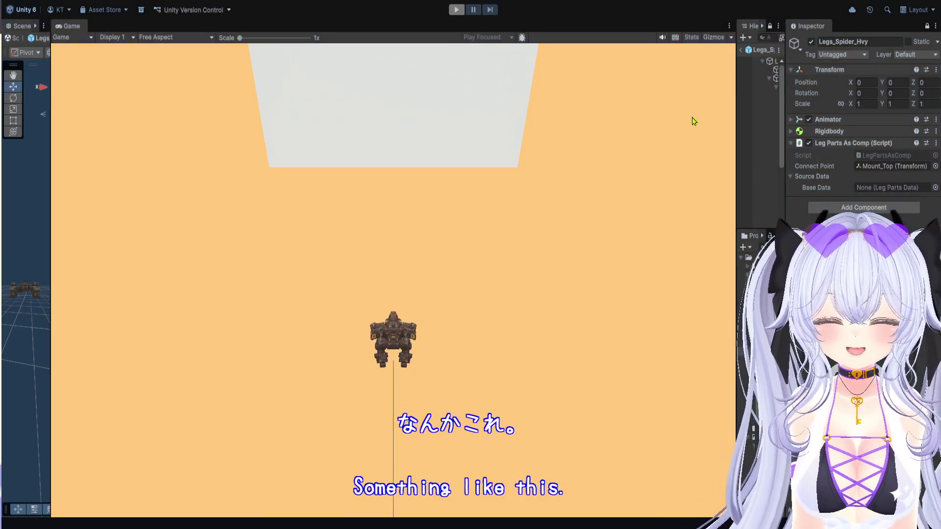
mouse_move(740, 157)
left_mouse_down()
mouse_move(659, 147)
mouse_move(579, 189)
left_mouse_up()
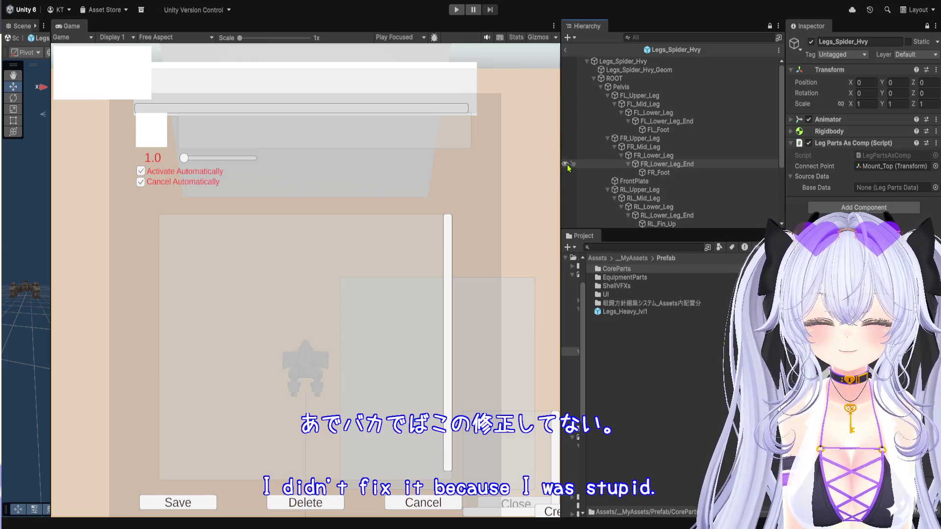
Step: Back in the scene, put heavy4Leg in DEBUGGER's Addable Parts Element 2 and enter play mode
left_click(565, 49)
left_click(616, 74)
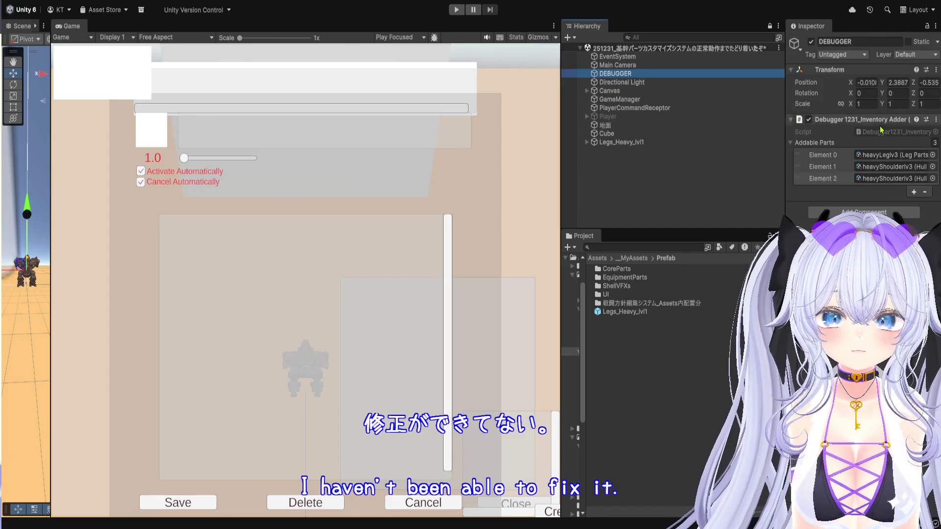
left_click(882, 180)
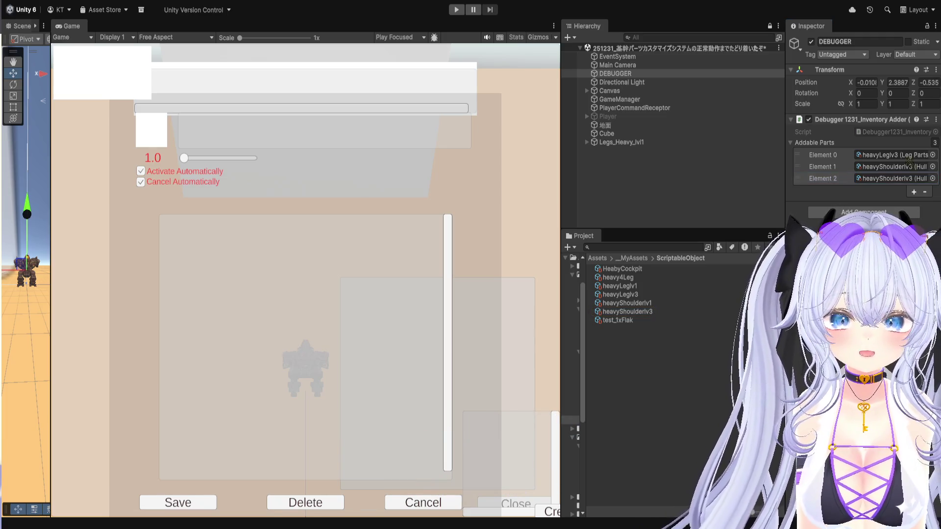
left_click_drag(881, 179, 880, 179)
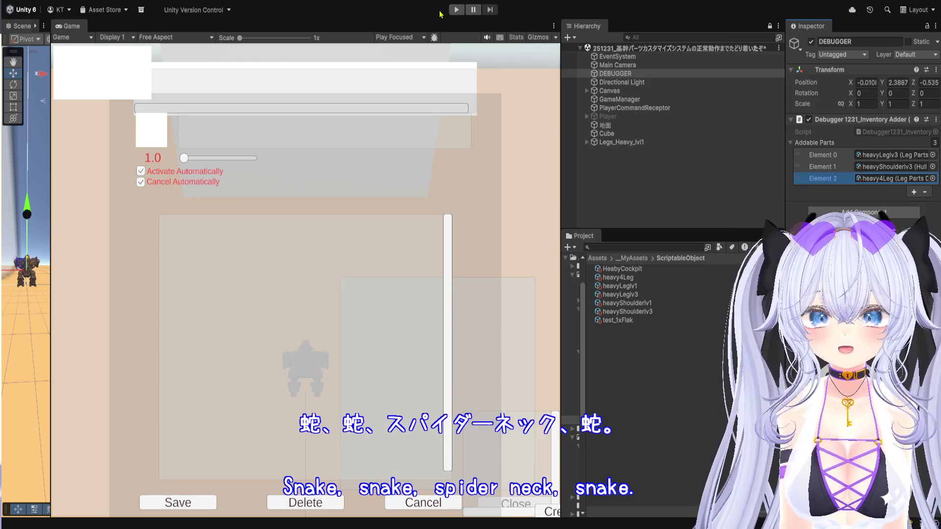
left_click(456, 9)
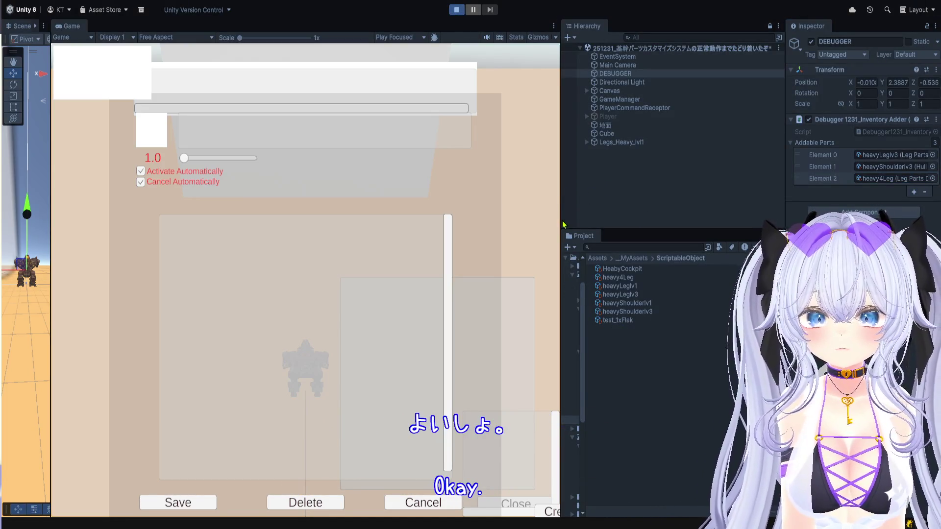
Step: Widen the Game view, connect the heavy spider legs from the inventory, then stop play mode
left_click_drag(562, 224, 671, 224)
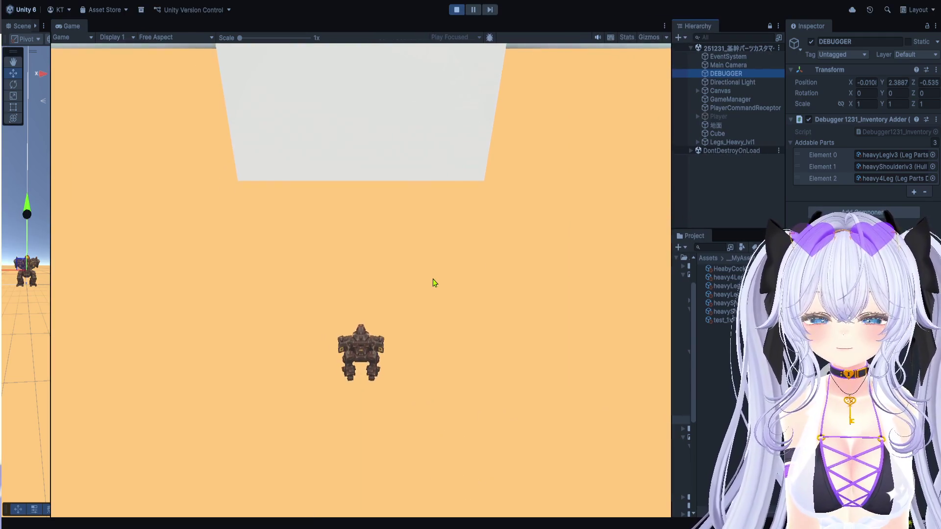
left_click(562, 354)
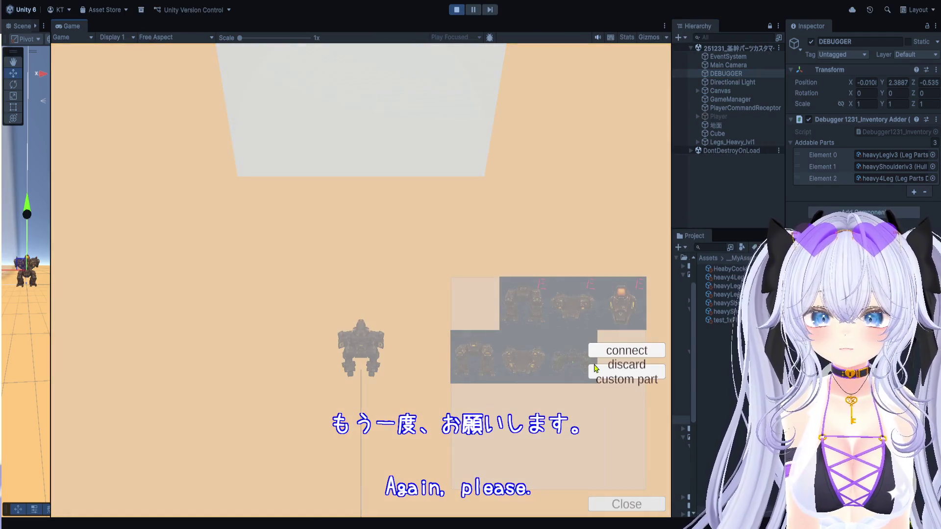
left_click(607, 352)
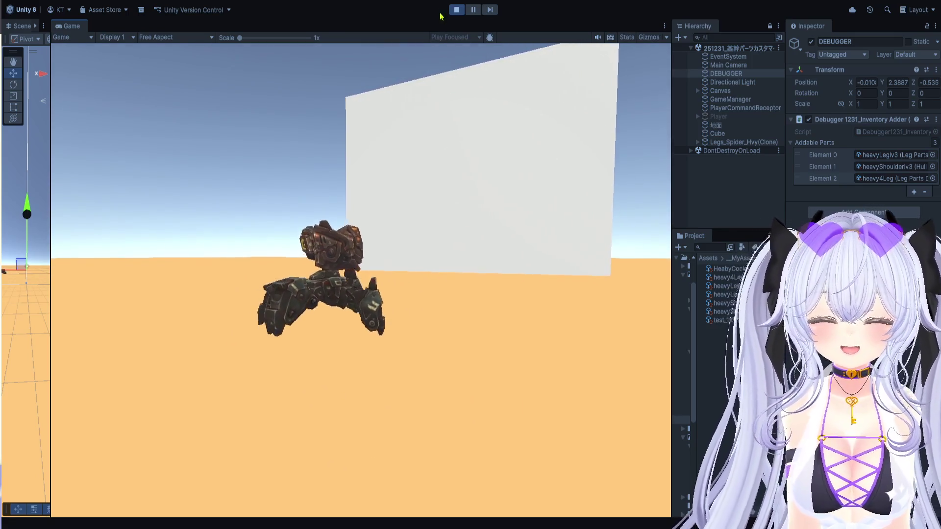
left_click(456, 9)
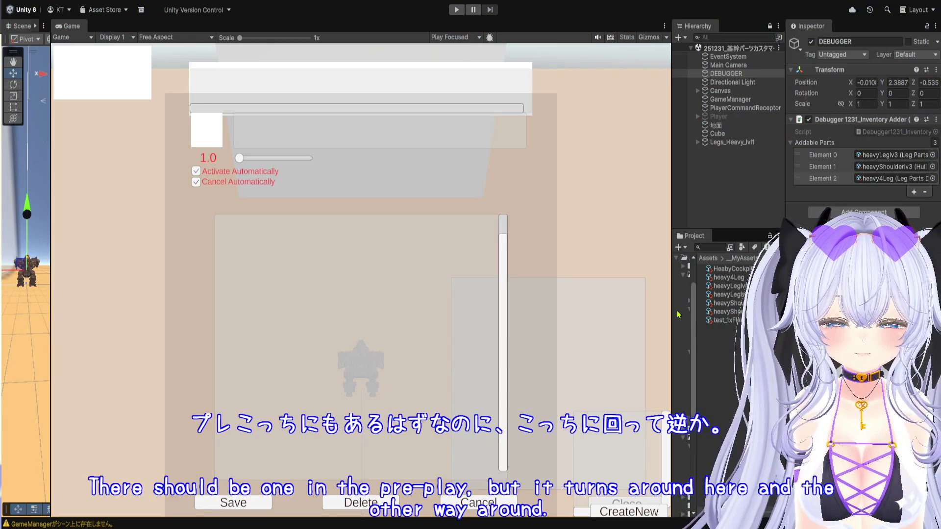
Step: Browse to _MyAssets/Prefab/CoreParts and open the Legs_Spider_Hvy prefab
left_click_drag(671, 315, 533, 318)
left_click(607, 258)
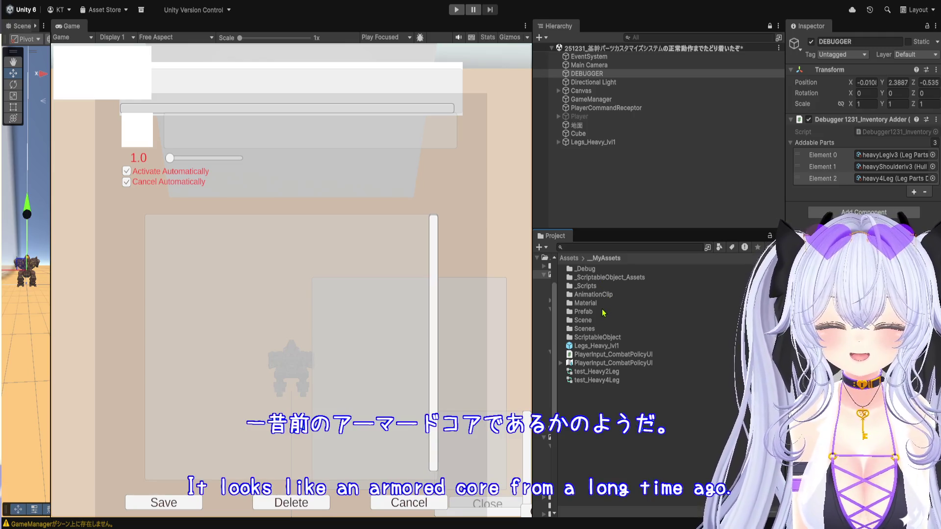
double_click(603, 313)
left_click(606, 312)
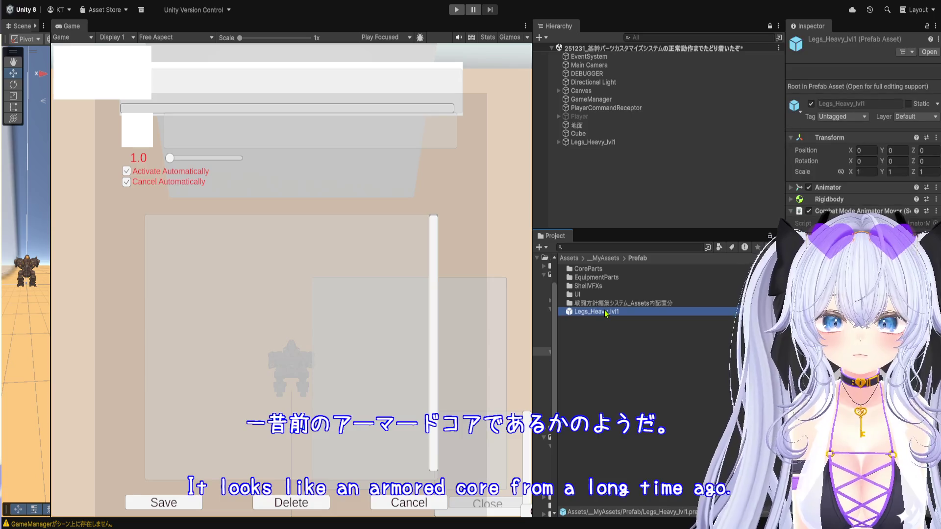
double_click(610, 270)
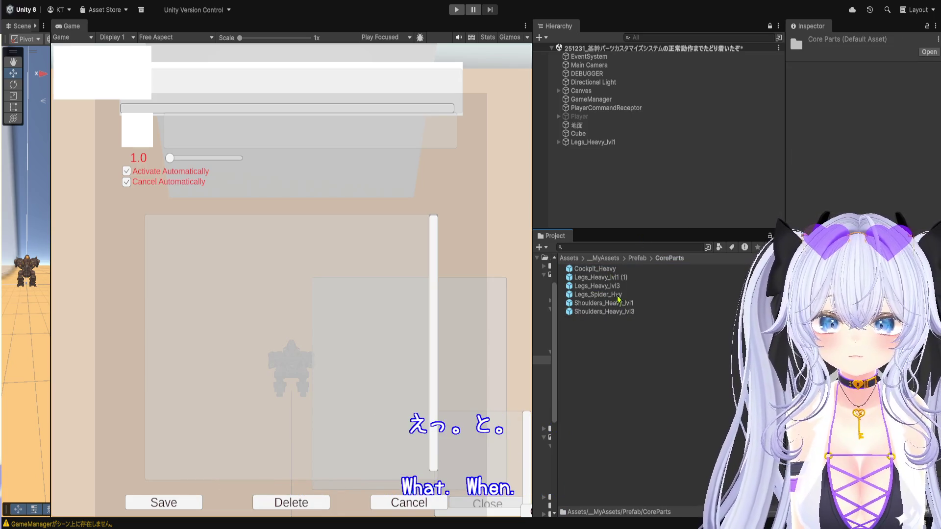
double_click(619, 295)
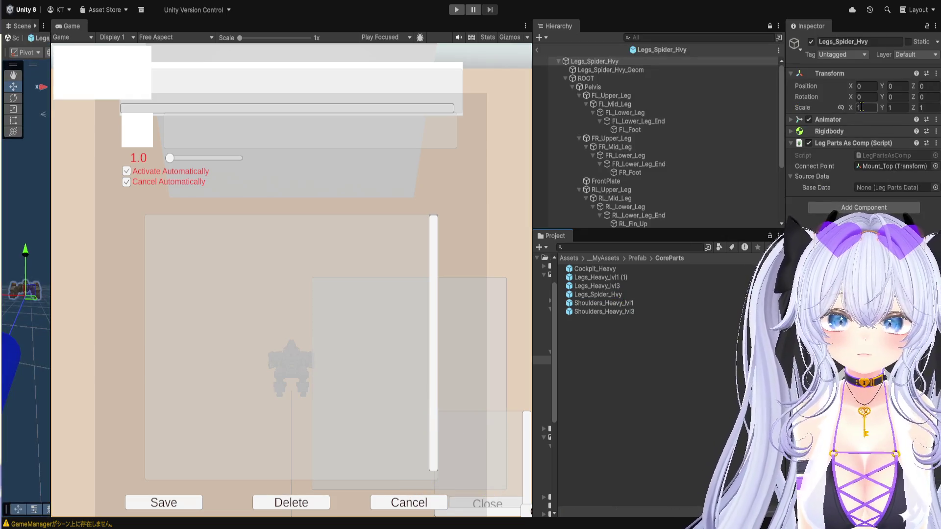
Step: Select the legs' test_Heavy4Leg animator controller and show its blend tree in the Animator
left_click(866, 120)
left_click(882, 132)
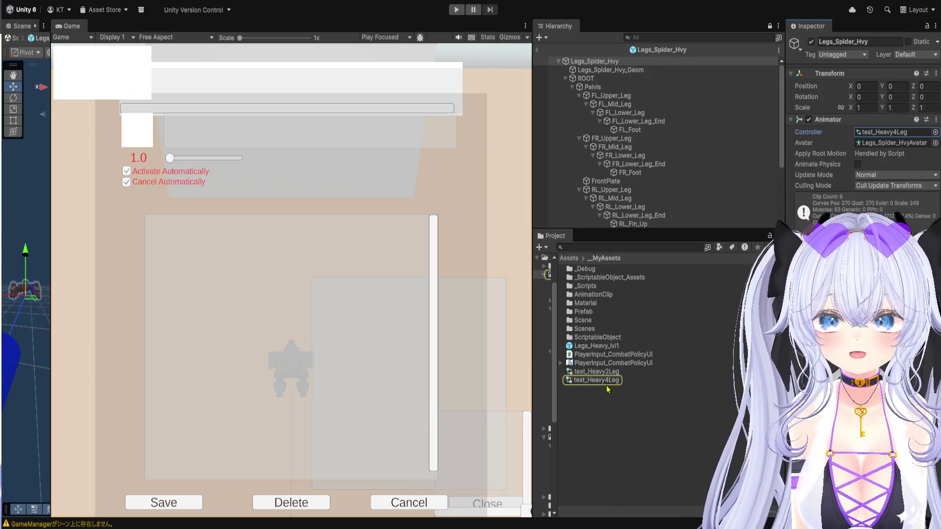
left_click(609, 384)
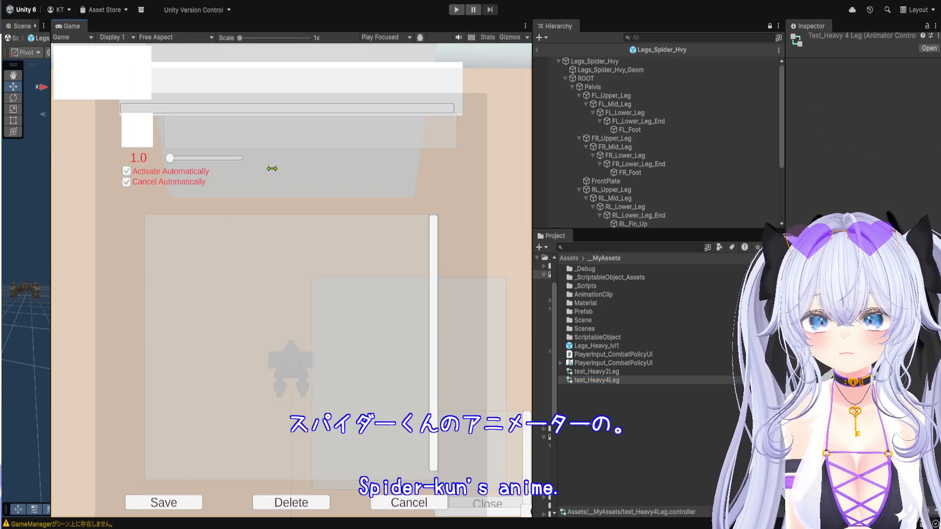
left_click_drag(272, 168, 368, 168)
left_click(61, 27)
scroll(210, 252, "up", 5)
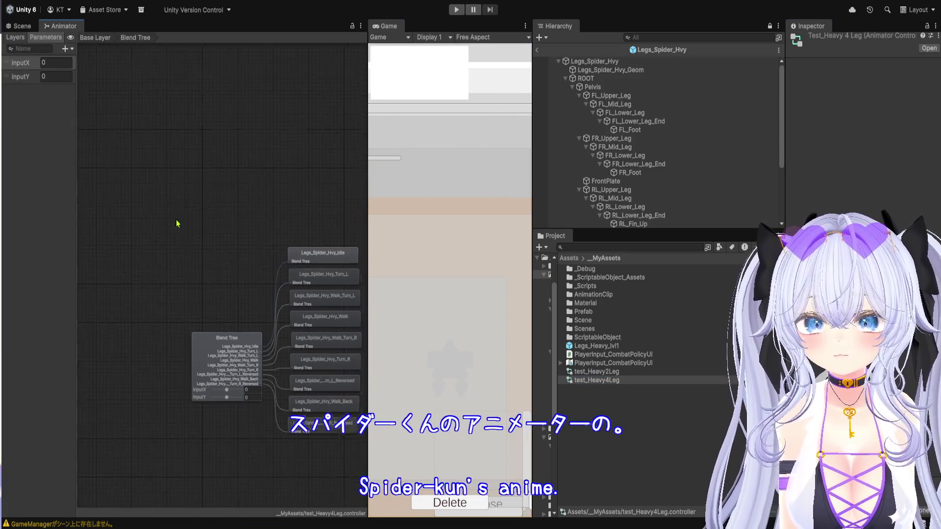
Step: Select the blend tree and clear its two reversed walk-turn motion slots
left_click(163, 394)
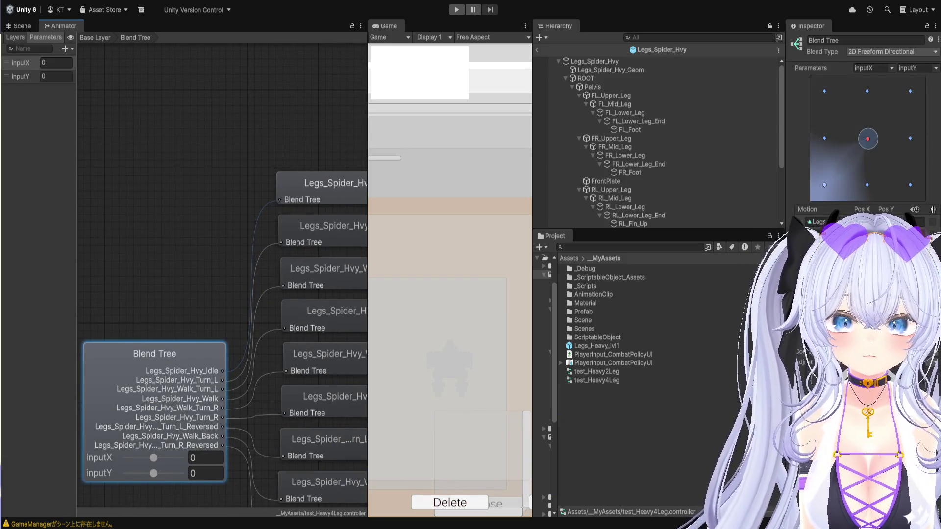
left_click_drag(784, 147, 570, 147)
left_click(689, 298)
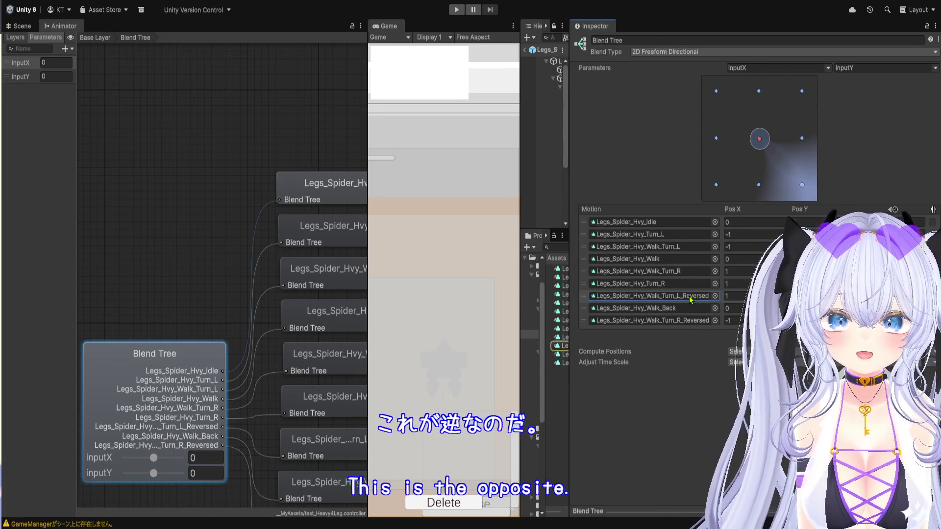
key("Delete")
left_click(686, 320)
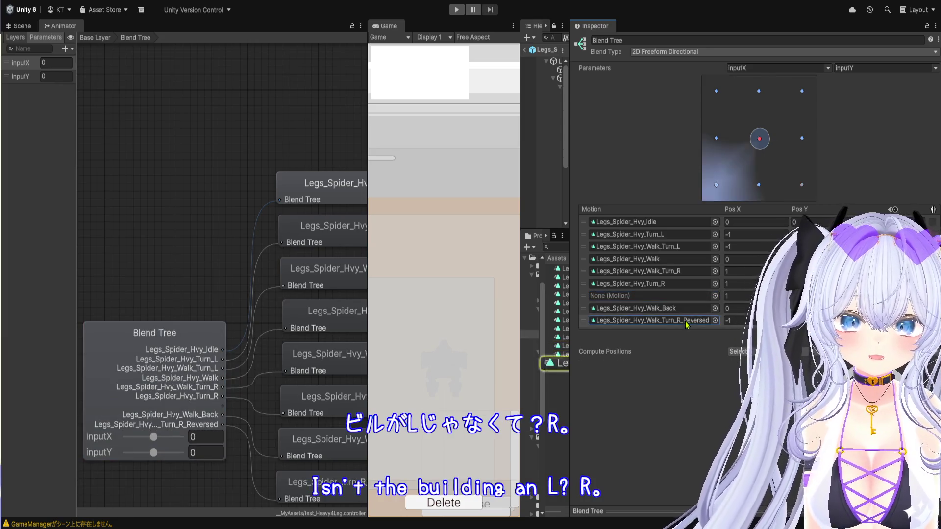
key("Delete")
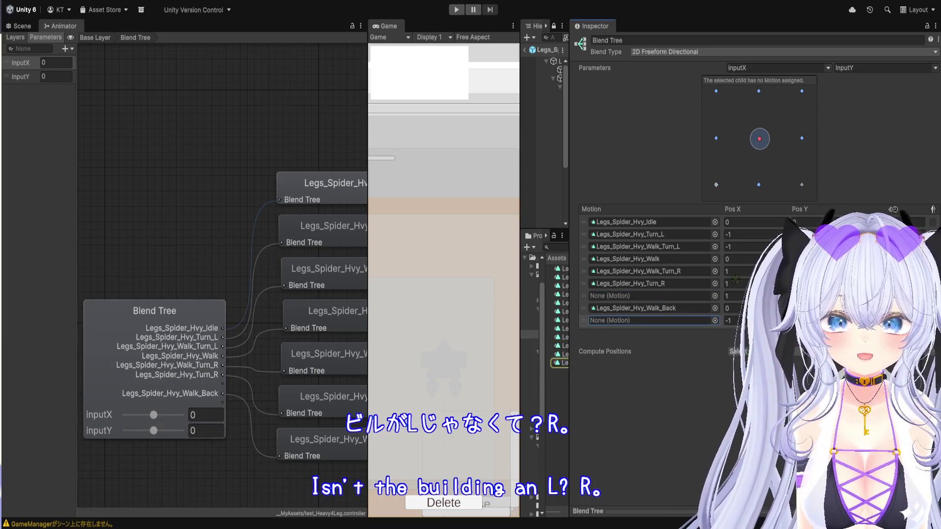
Step: Refill the slots with Walk_Turn_R_Reversed and Walk_Turn_L_Reversed clips, then start the game
left_click_drag(735, 279, 652, 295)
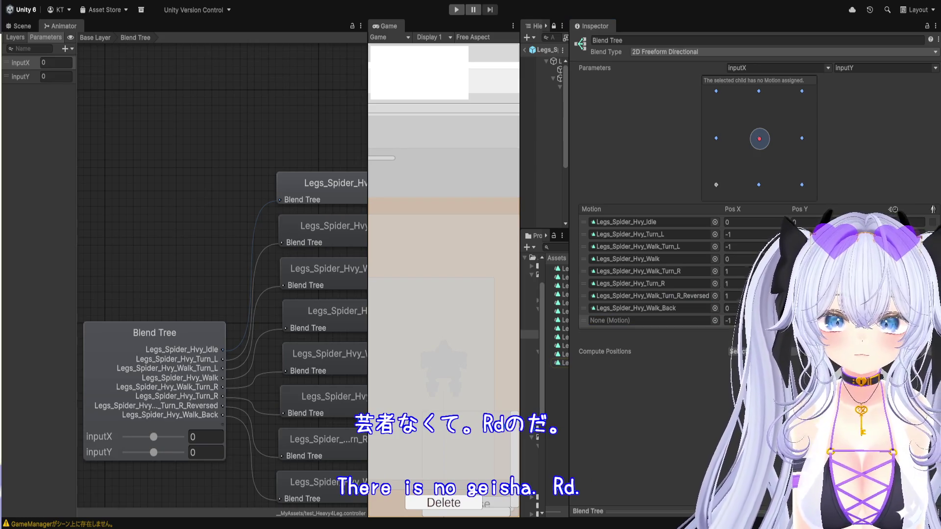
left_click_drag(678, 323, 678, 321)
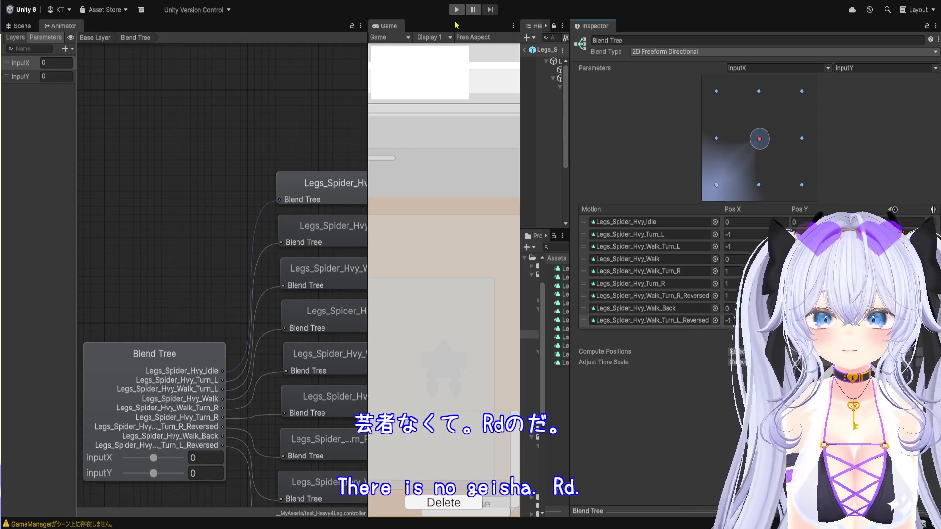
left_click(456, 10)
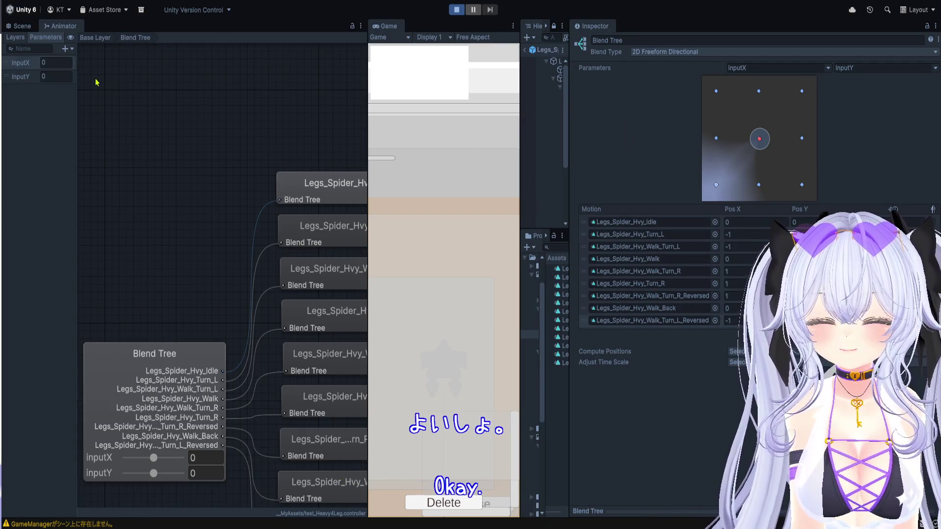
Step: Leave prefab mode, widen the Game view, and equip the spider-style legs from the parts panel
left_click(21, 27)
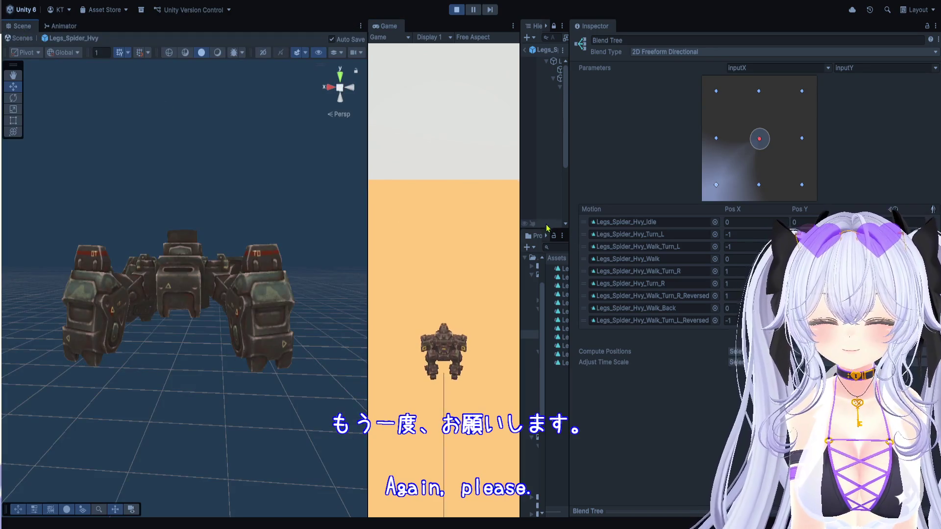
left_click_drag(522, 215, 844, 215)
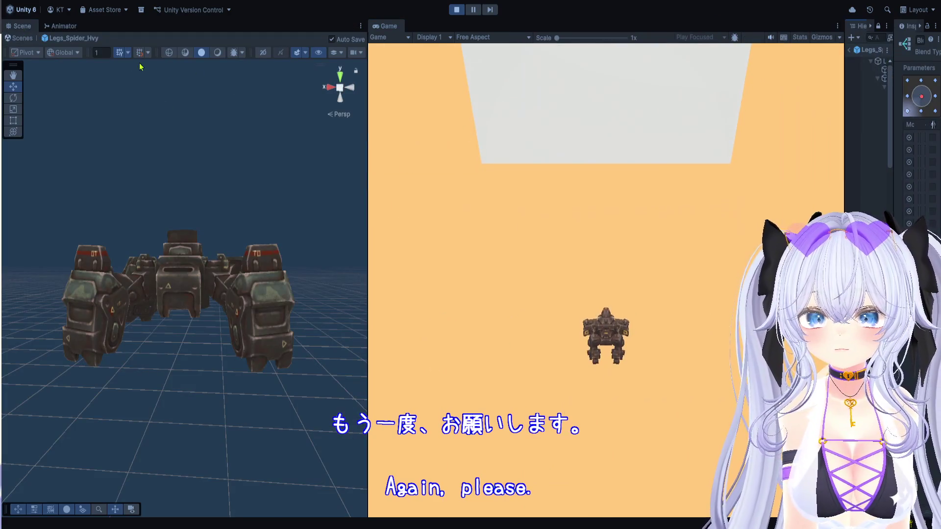
left_click(37, 41)
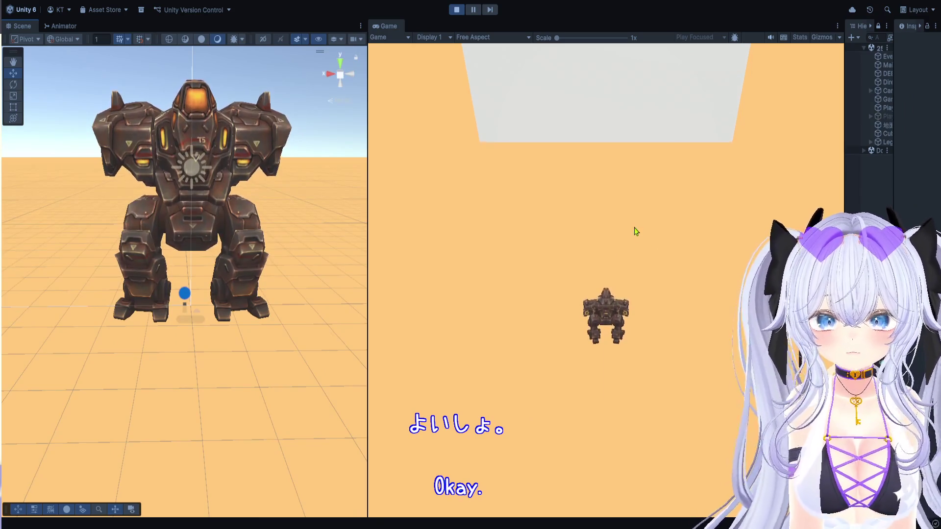
left_click(645, 233)
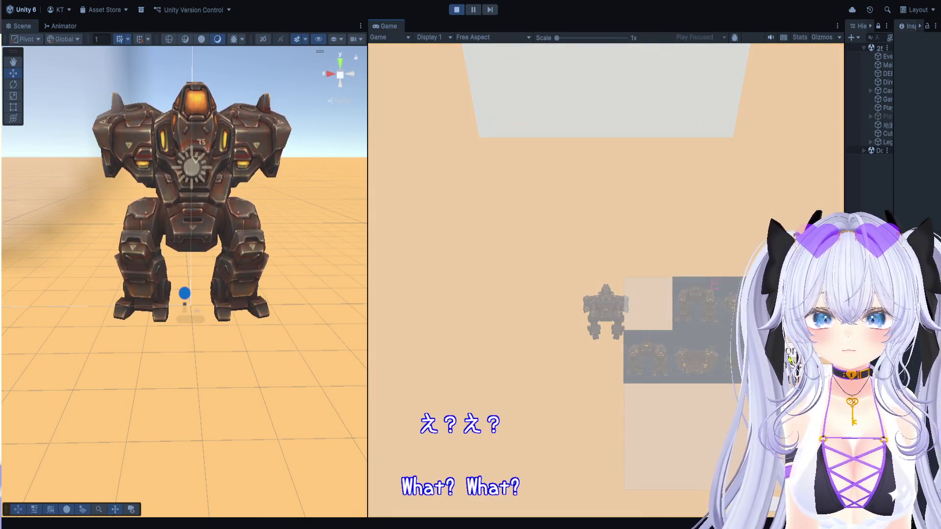
left_click(790, 358)
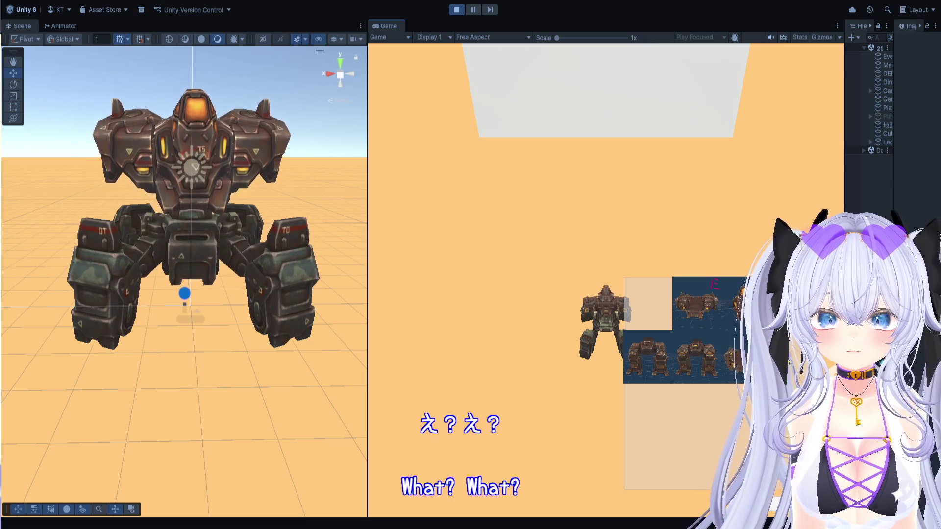
key("e")
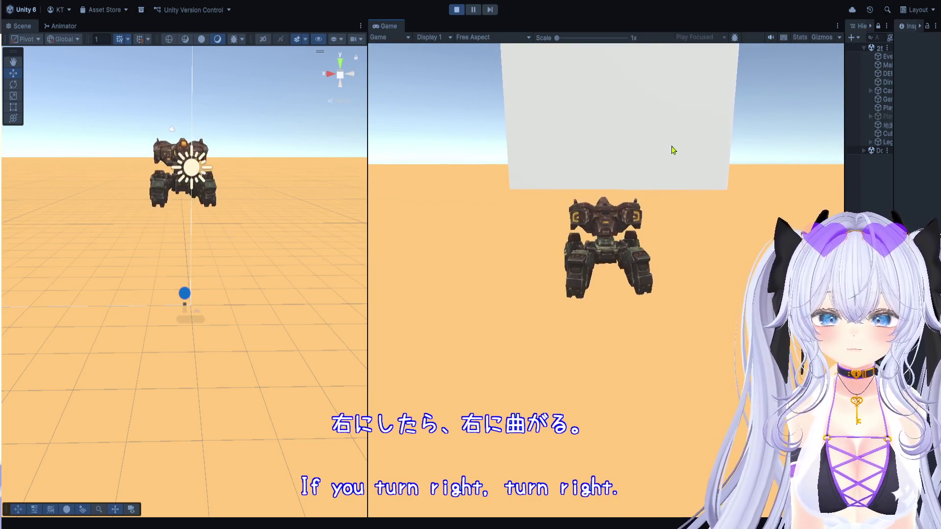
Step: Close the pause menu and fire the mech's guns twice
key("Escape")
left_click(733, 300)
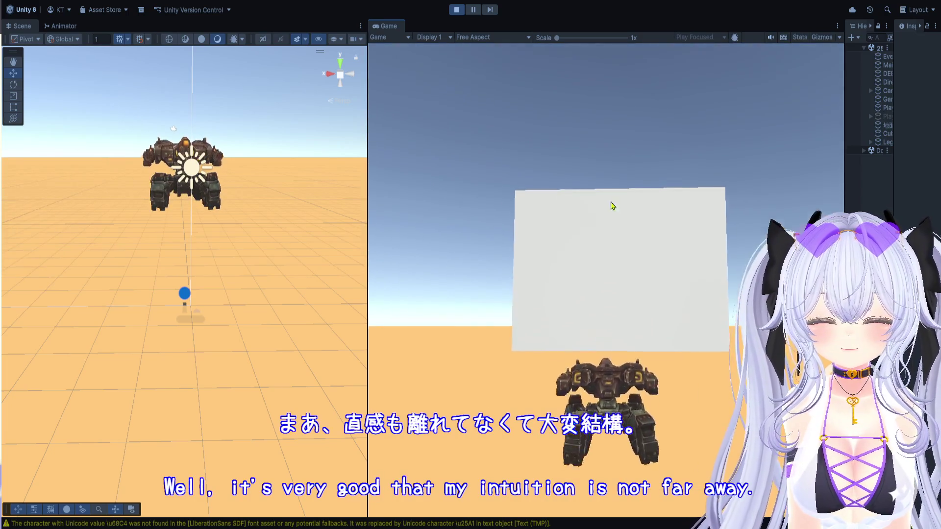
left_click(599, 286)
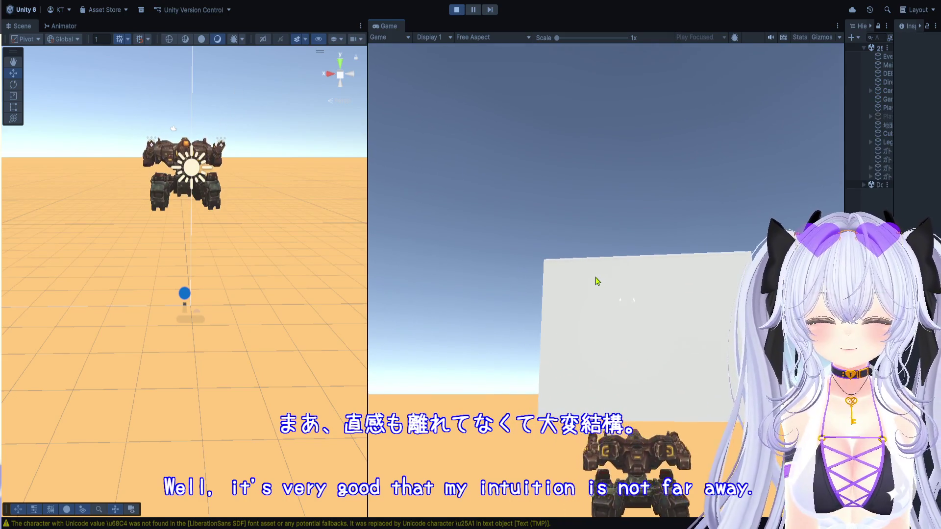
left_click(609, 286)
Step: Walk and turn the mech with WASD near the white wall, then stop the game
key("d")
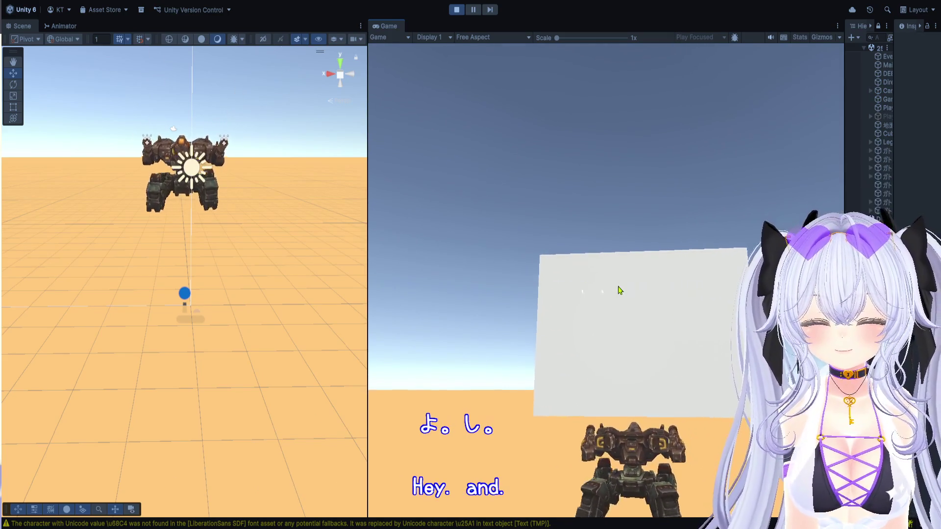
key("d")
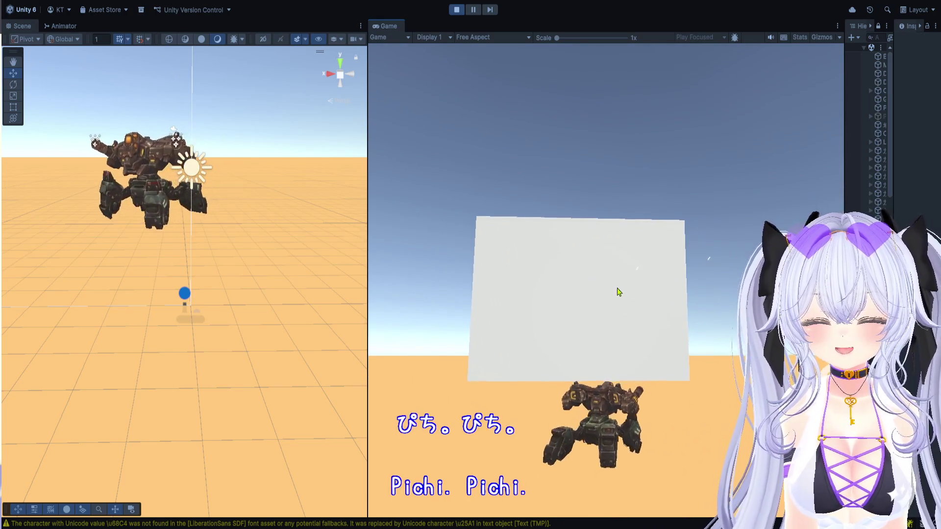
key("a")
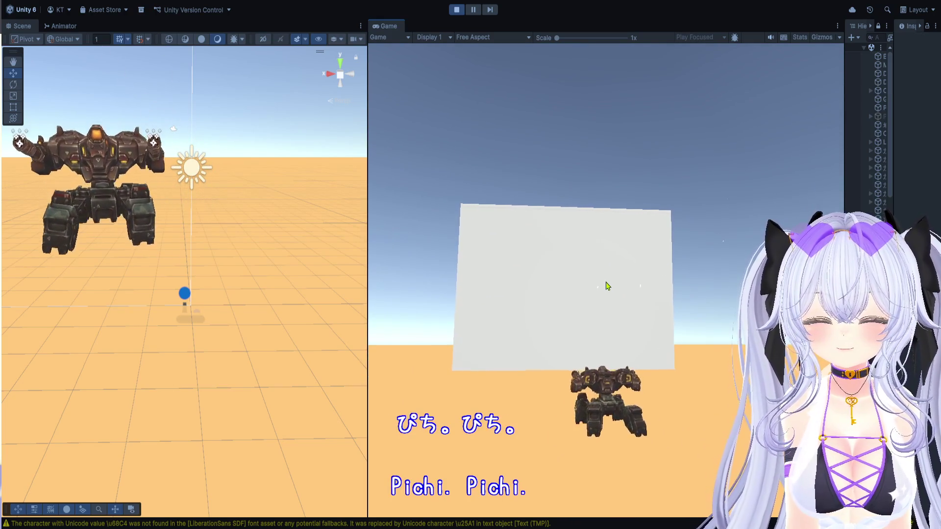
key("w")
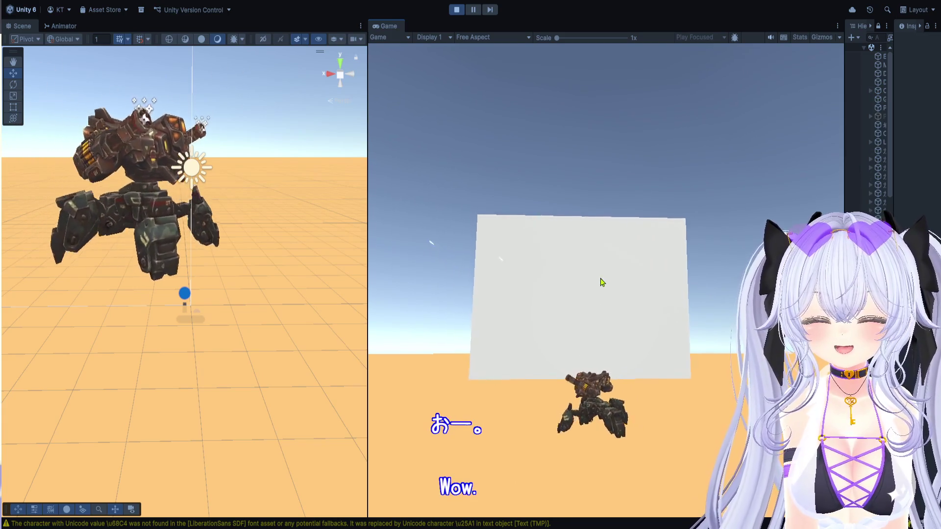
key("a")
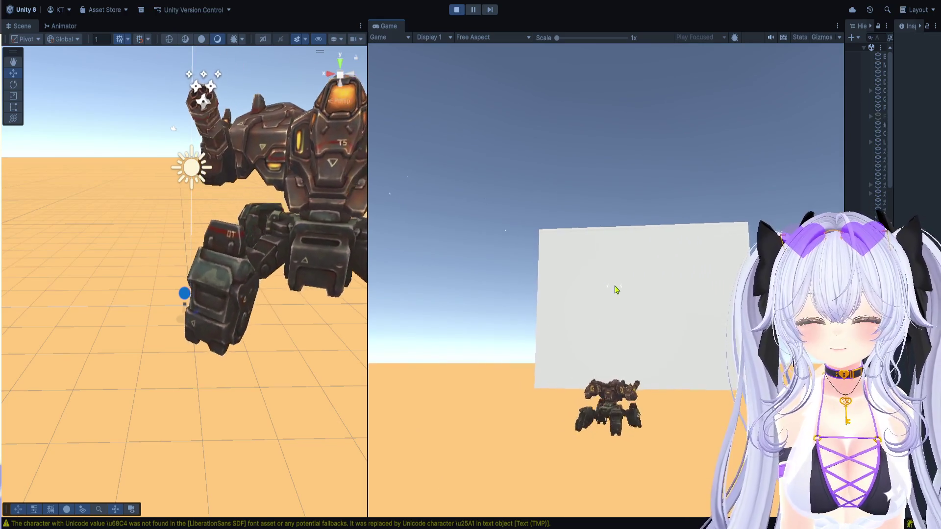
key("d")
key("d")
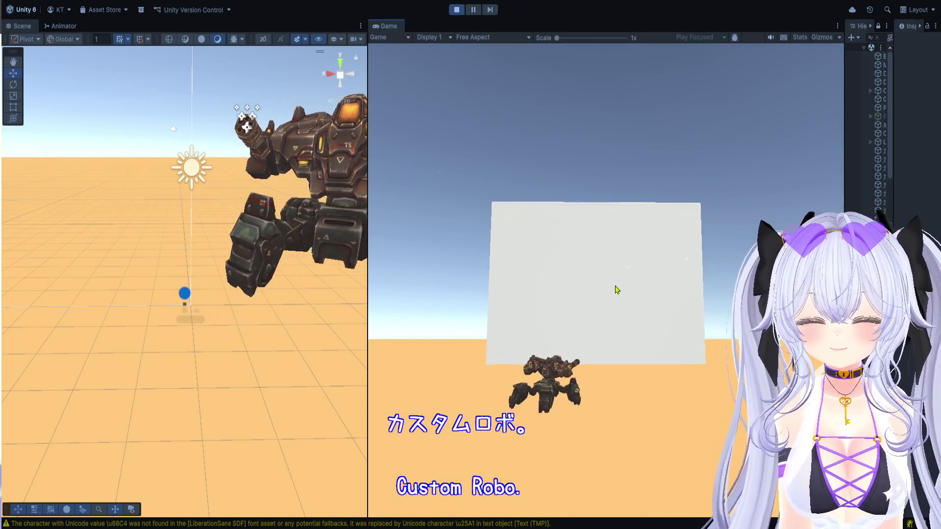
key("a")
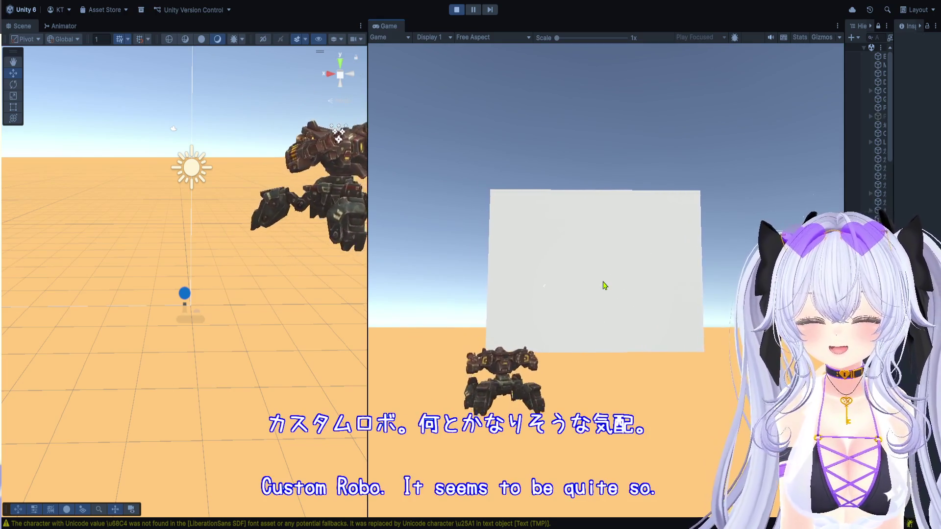
key("w")
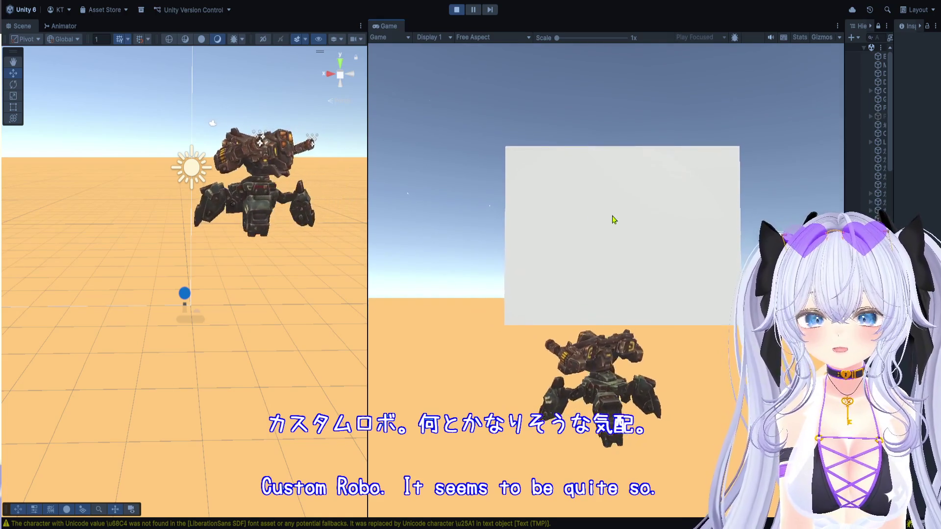
key("w")
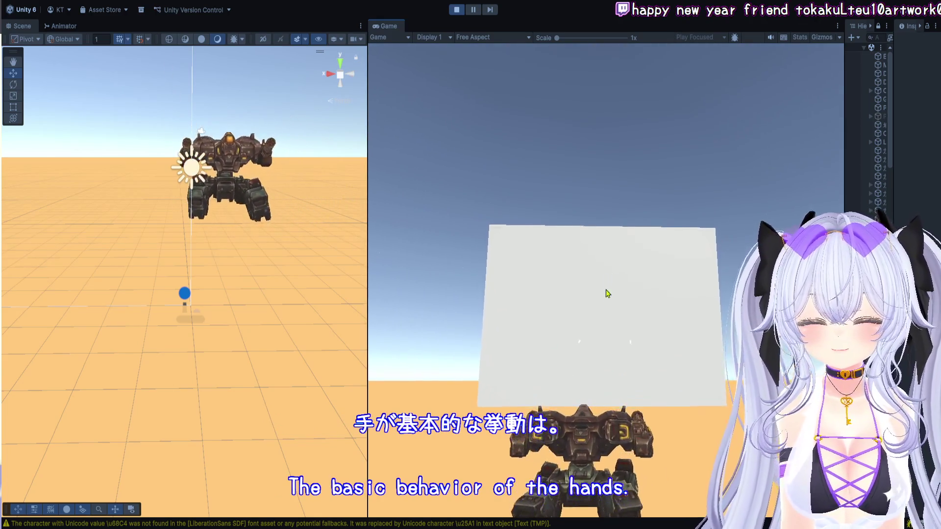
key("s")
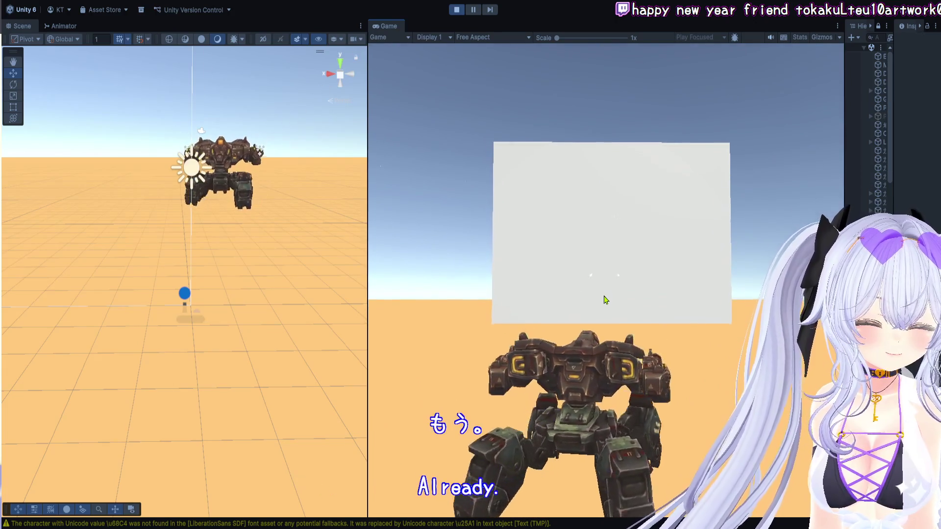
key("w")
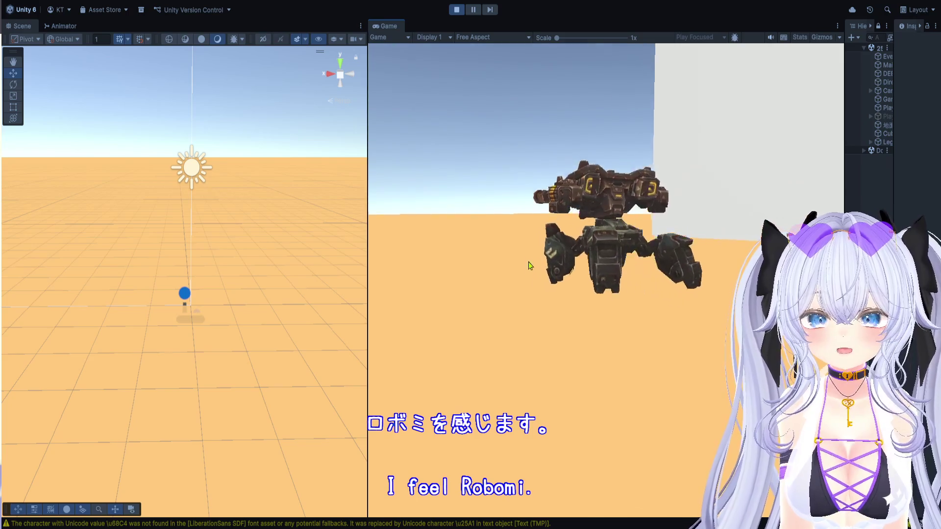
key("ctrl+p")
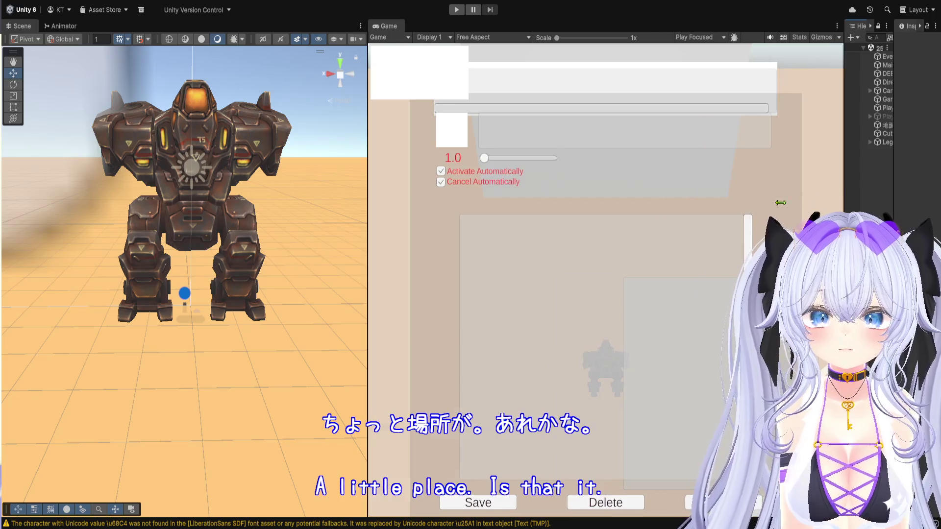
Step: Select Legs_Heavy_lvl1, resize panels to read its test_Heavy2Leg Animator, then restart play
left_click_drag(781, 202, 502, 202)
left_click(593, 143)
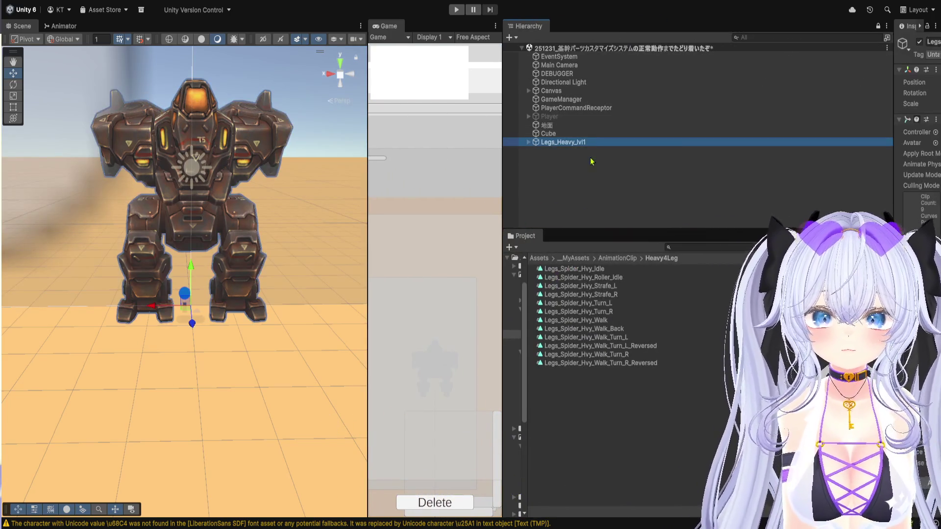
mouse_move(894, 136)
left_mouse_down()
mouse_move(608, 161)
mouse_move(623, 160)
left_mouse_up()
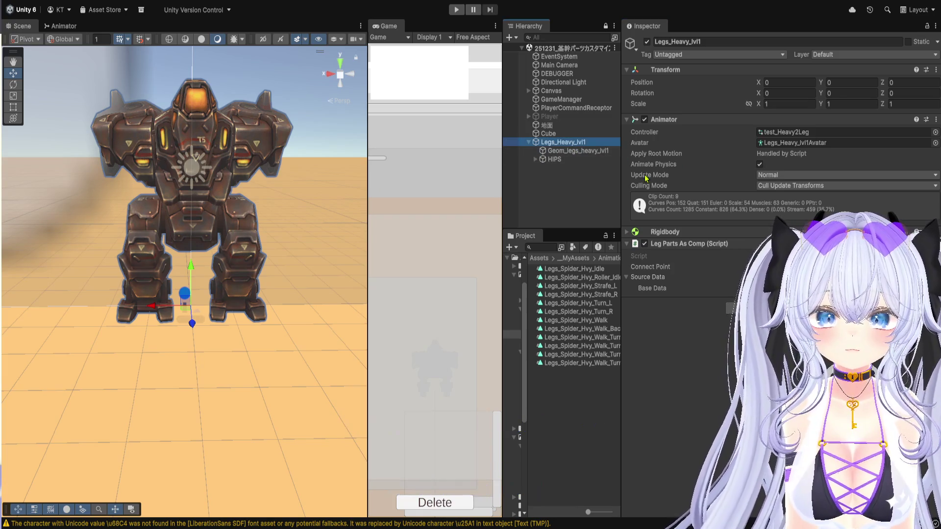
left_click_drag(620, 180, 871, 147)
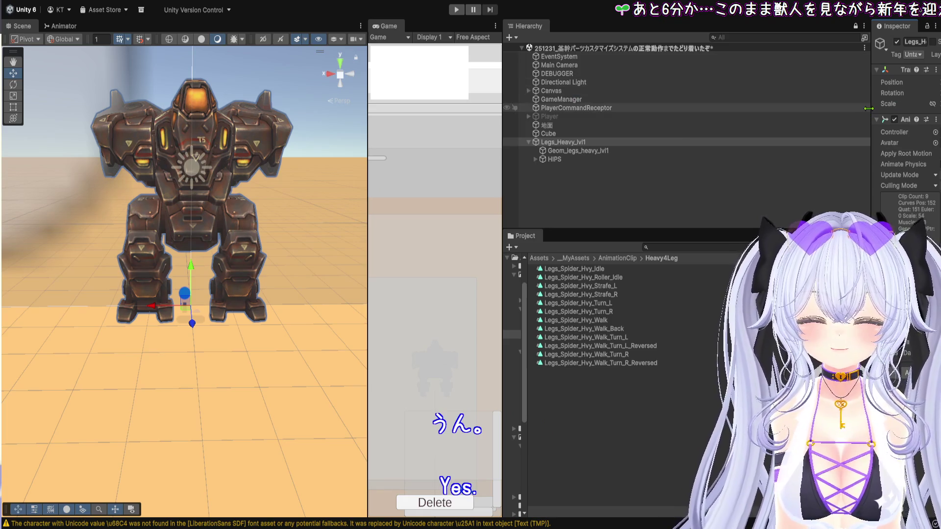
mouse_move(795, 113)
left_mouse_down()
mouse_move(549, 128)
mouse_move(564, 144)
mouse_move(738, 144)
left_mouse_up()
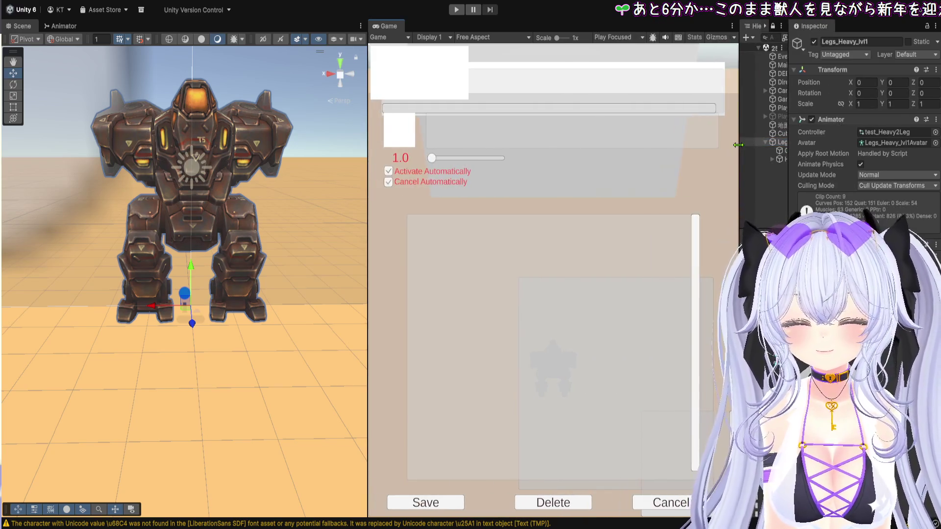
mouse_move(369, 150)
left_mouse_down()
mouse_move(325, 151)
mouse_move(334, 152)
left_mouse_up()
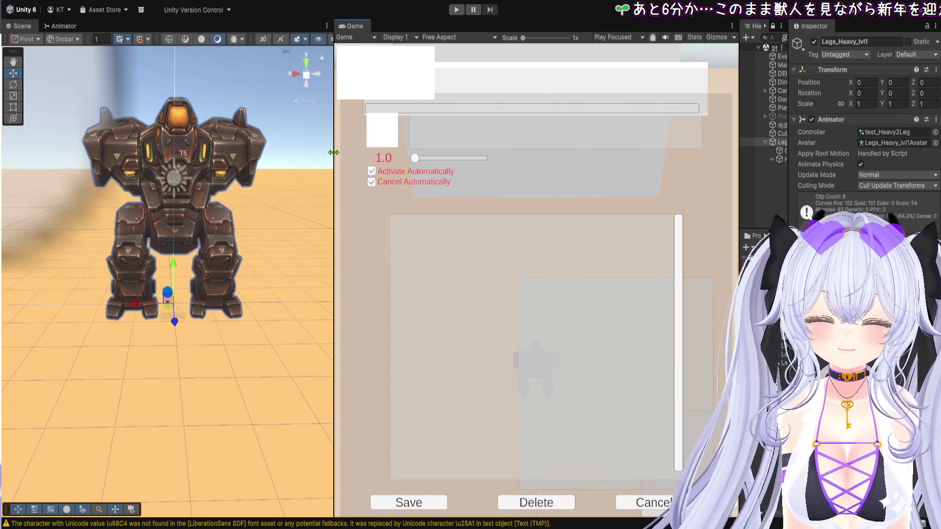
left_click_drag(743, 200, 617, 210)
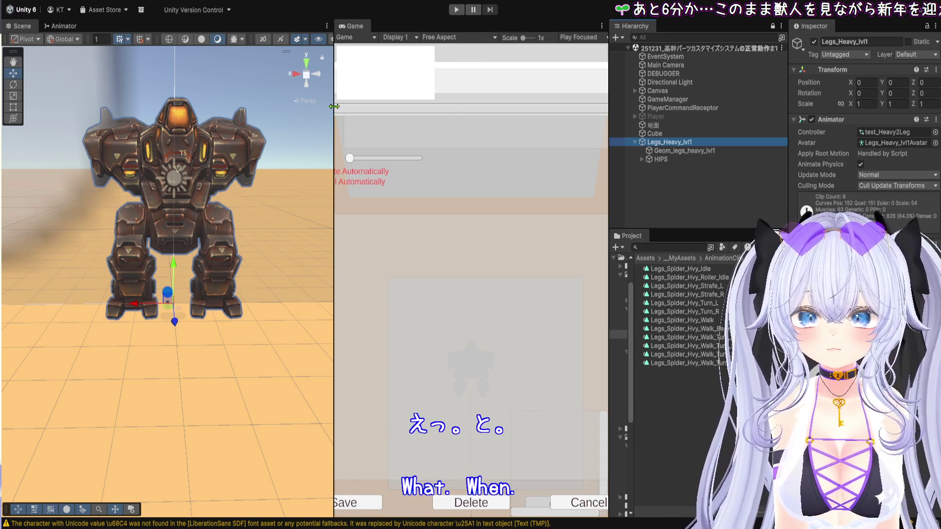
left_click(460, 11)
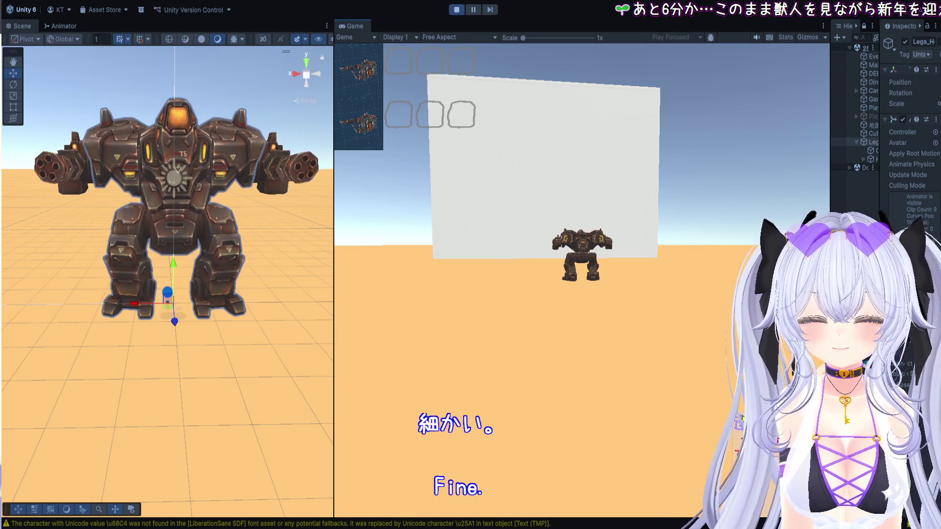
Step: Pull the 連射 part out of its slot, close the item slots, and stop play mode
left_click_drag(405, 74, 739, 411)
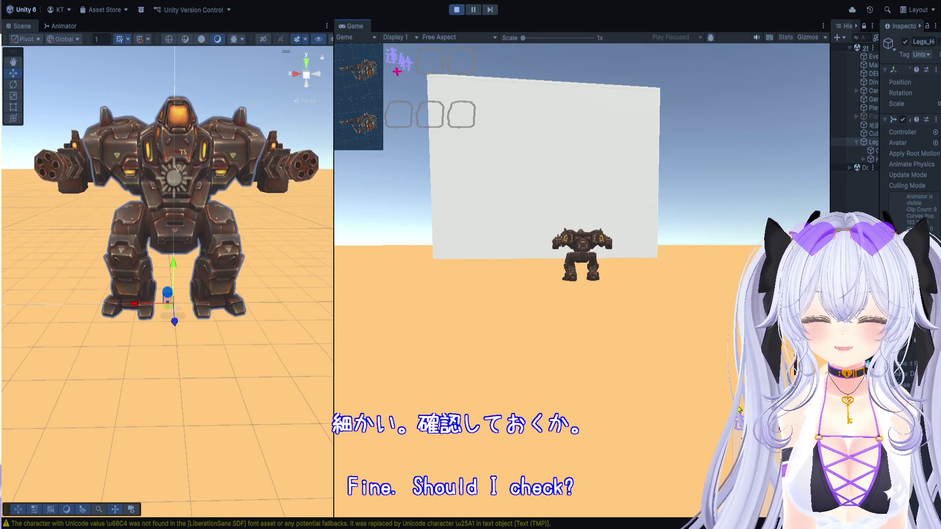
key("Tab")
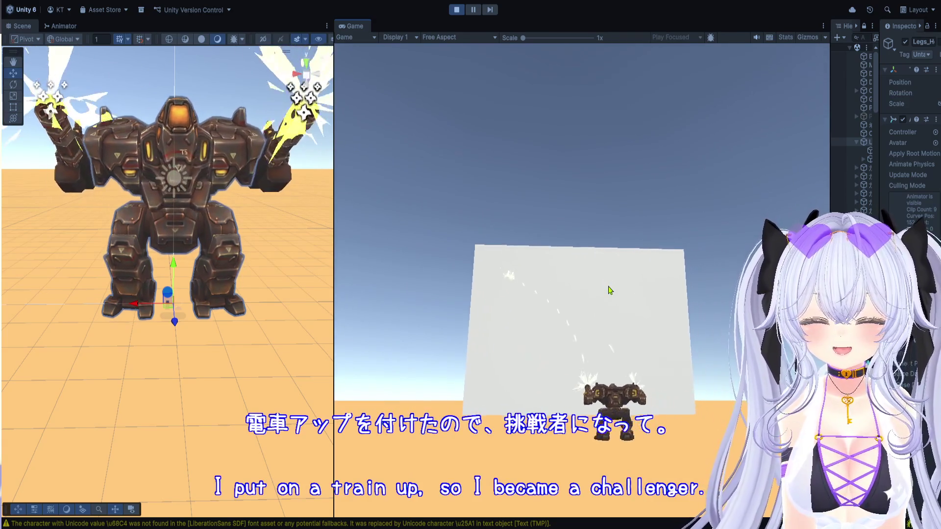
left_click(456, 9)
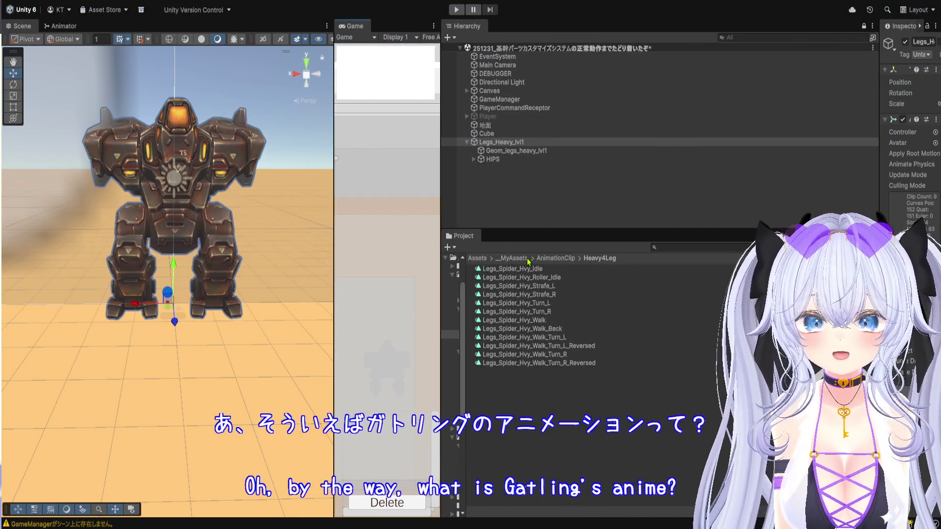
Step: Enlarge the Project browser and look through the Mech_Constructor Spiders, Heavy and Humanoids folders
left_click_drag(541, 230, 542, 160)
left_click(514, 189)
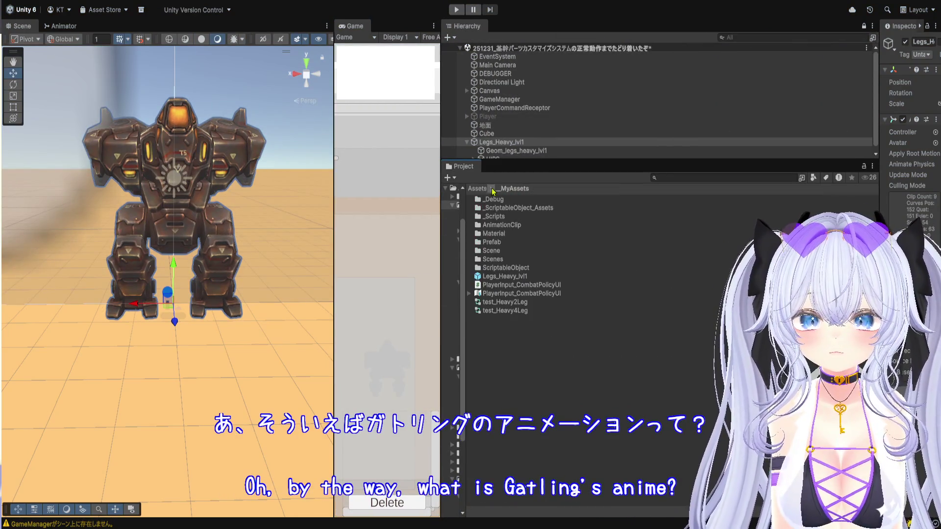
left_click(478, 188)
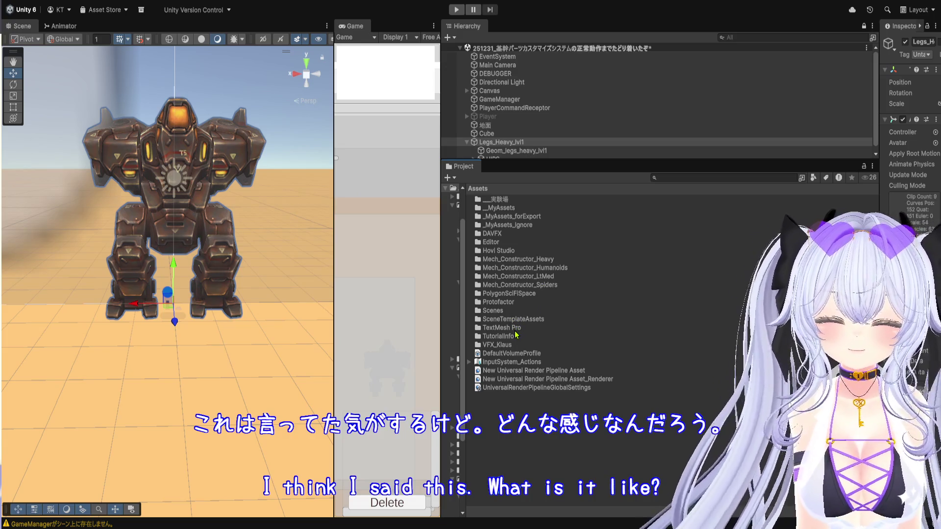
left_click(533, 286)
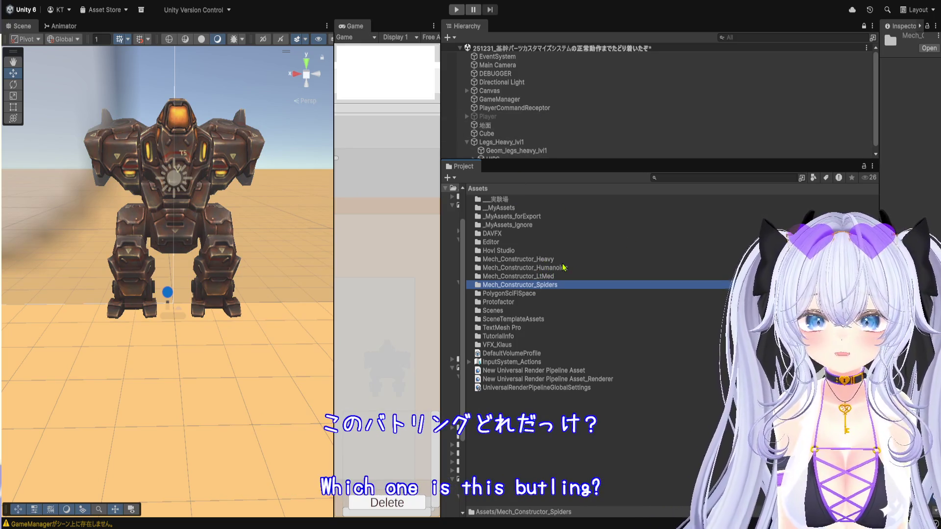
key("Up")
key("Up")
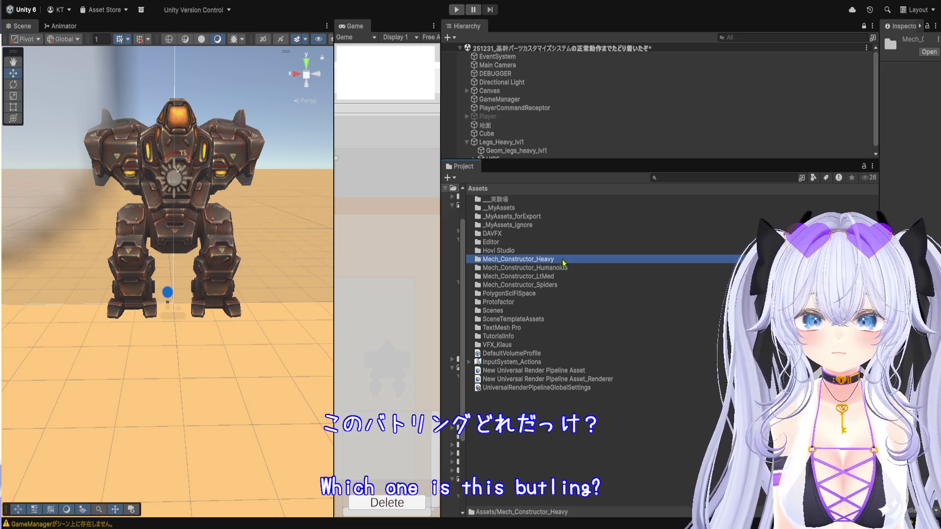
double_click(562, 270)
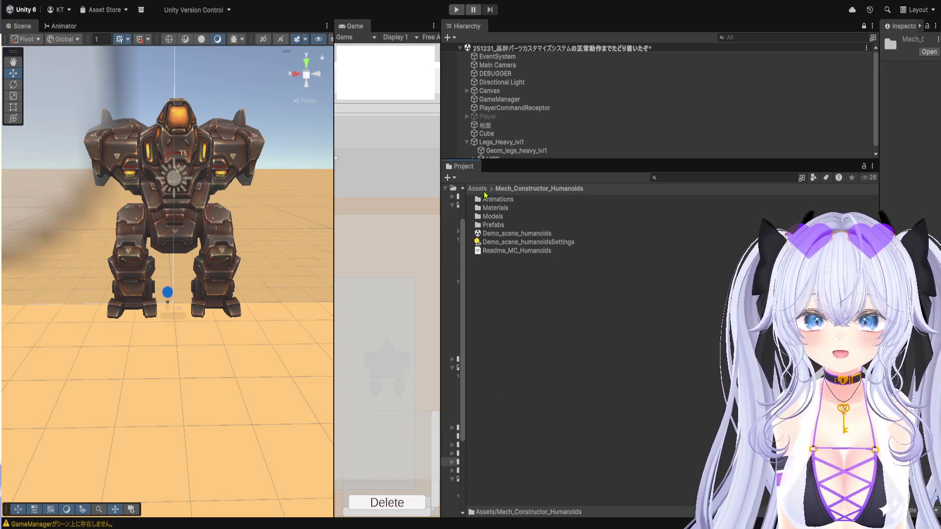
left_click(482, 190)
Step: Open Mech_Constructor_LtMed > Animations and scroll down to the weapon clips
double_click(561, 278)
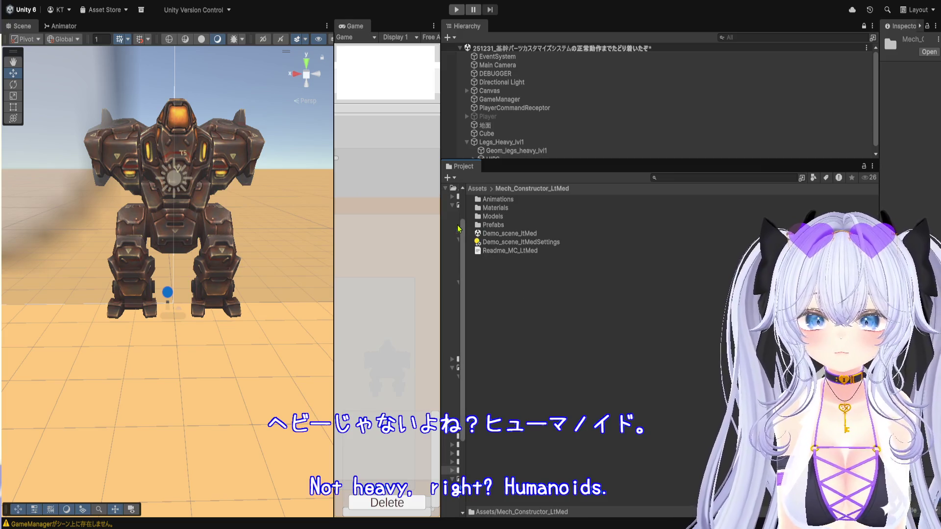
left_click_drag(439, 226, 419, 227)
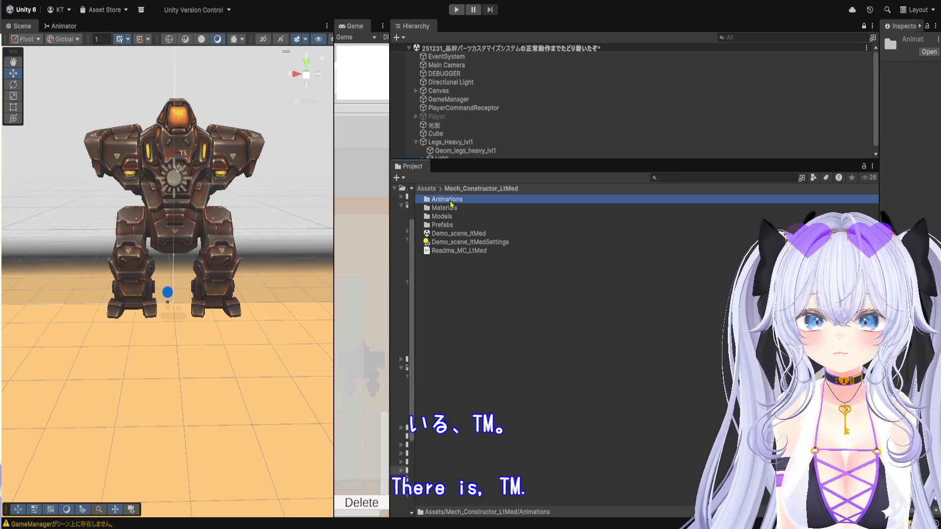
double_click(447, 199)
scroll(514, 317, "down", 9)
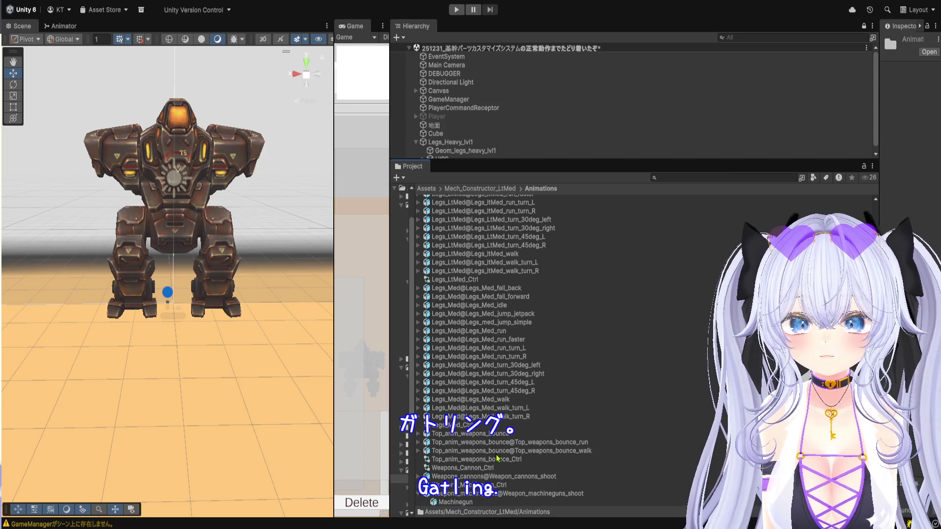
scroll(497, 458, "down", 2)
Step: Preview the Weapon_machineguns_shoot clip in a large preview and view the model's import settings
left_click(499, 485)
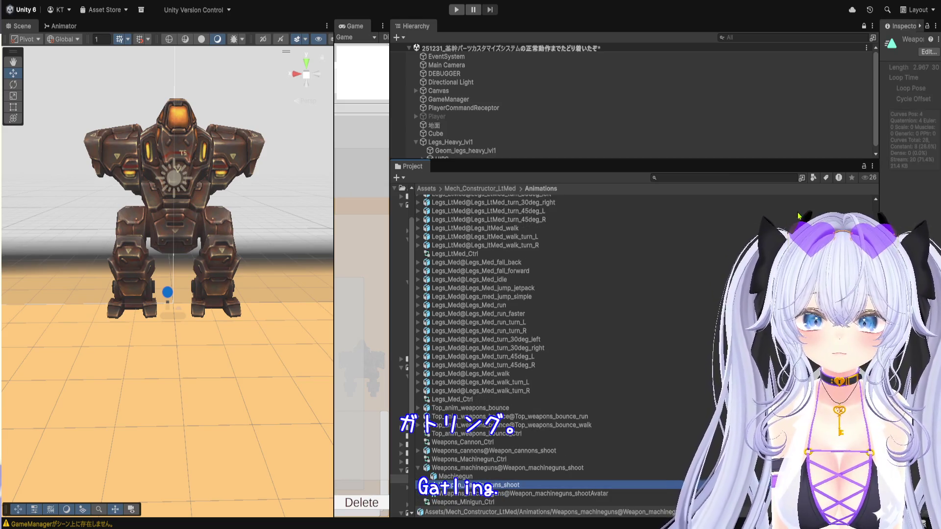
left_click_drag(879, 294, 566, 294)
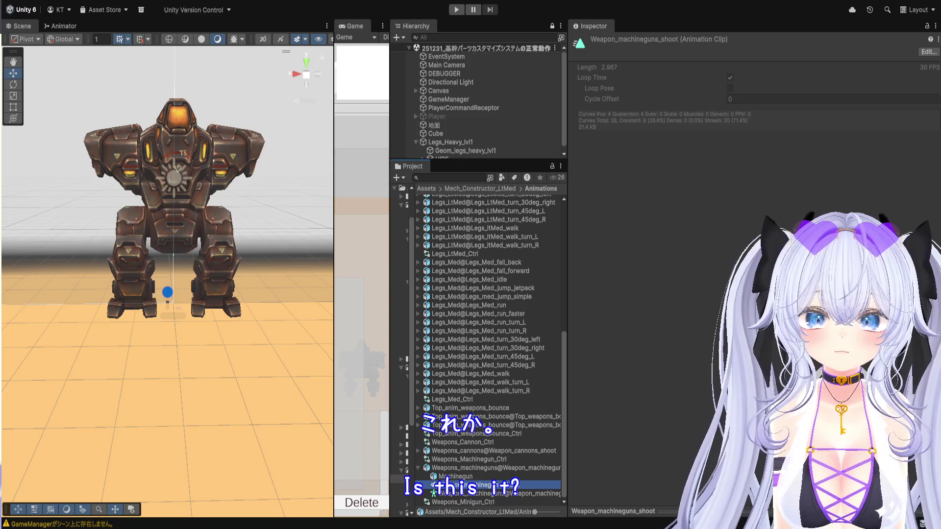
left_click_drag(655, 336, 656, 116)
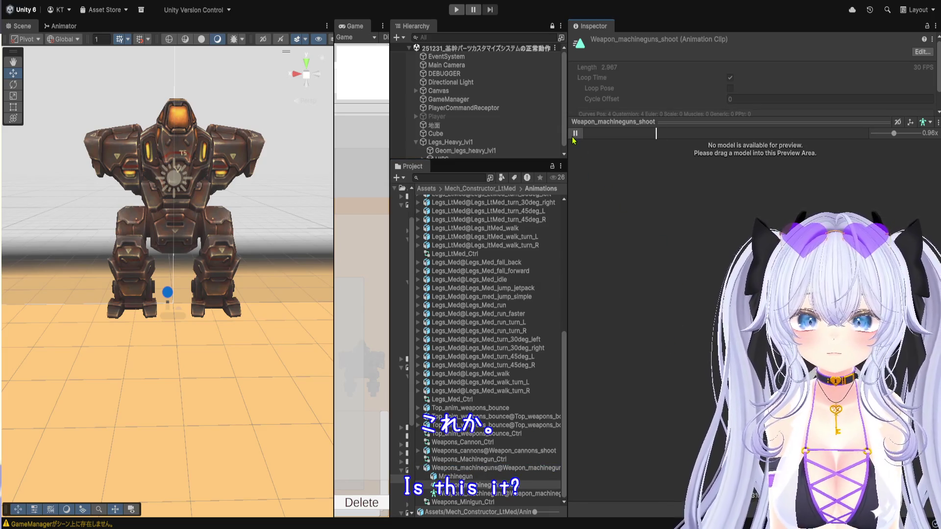
left_click(473, 469)
mouse_move(501, 169)
left_mouse_down()
mouse_move(501, 422)
mouse_move(501, 343)
left_mouse_up()
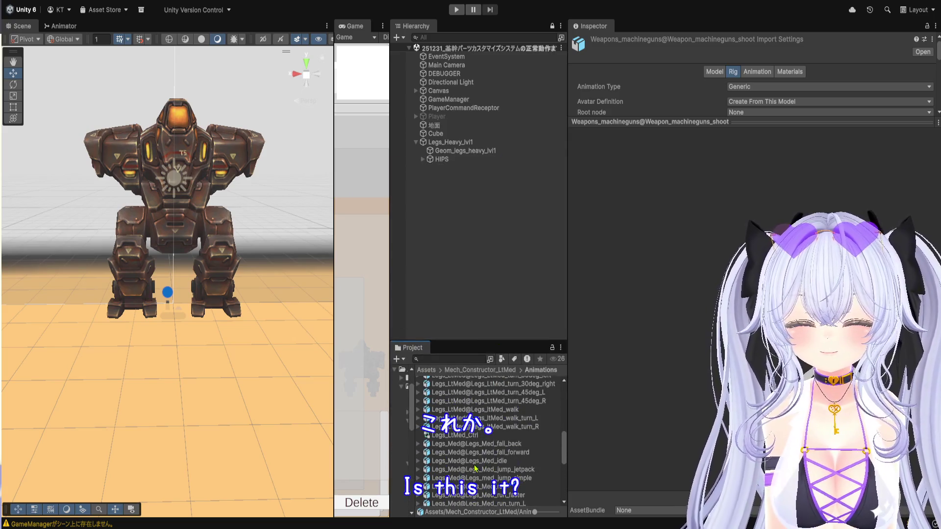
scroll(475, 468, "down", 5)
Step: Add the machineguns shoot model to the scene, then delete it again
left_click_drag(476, 472, 460, 237)
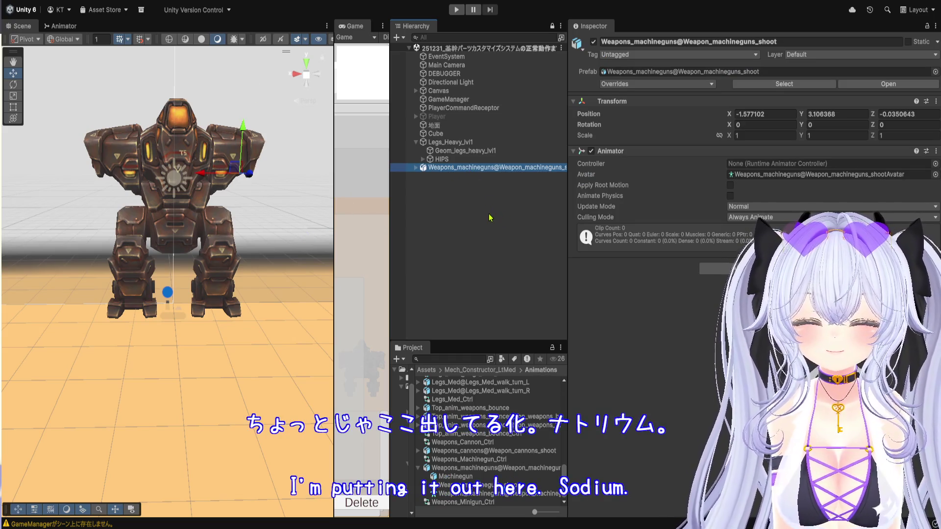
left_click_drag(388, 226, 481, 227)
scroll(250, 202, "up", 2)
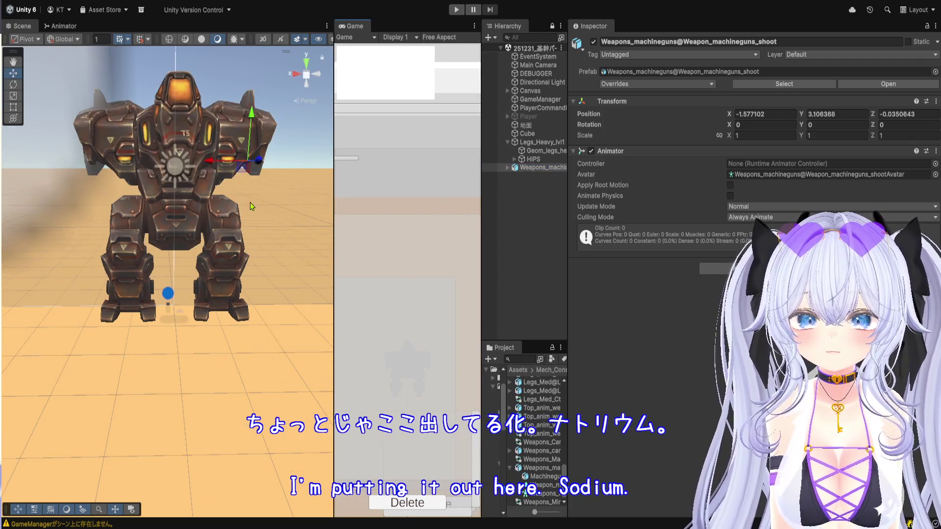
left_click_drag(481, 199, 390, 196)
key("Delete")
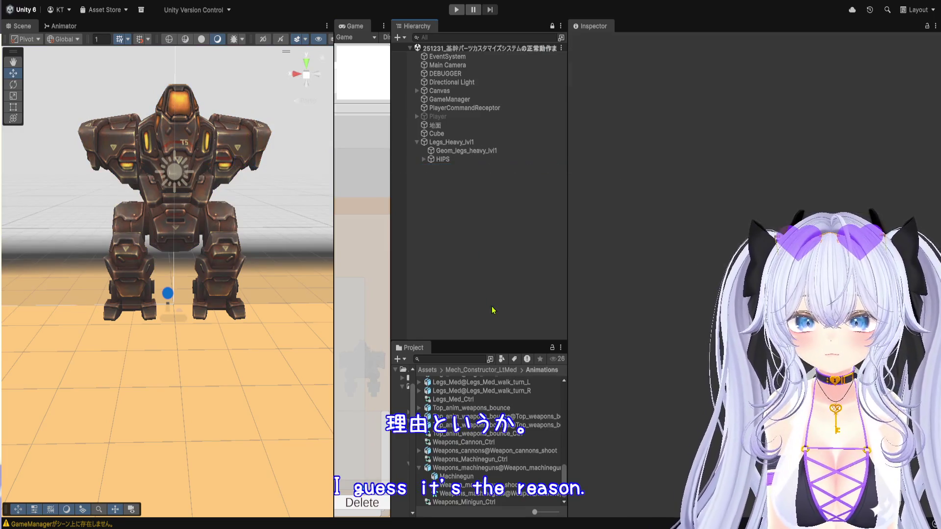
Step: Return the Project browser to the Mech_Constructor_LtMed folder
left_click_drag(489, 342, 485, 178)
scroll(472, 287, "up", 10)
left_click(499, 210)
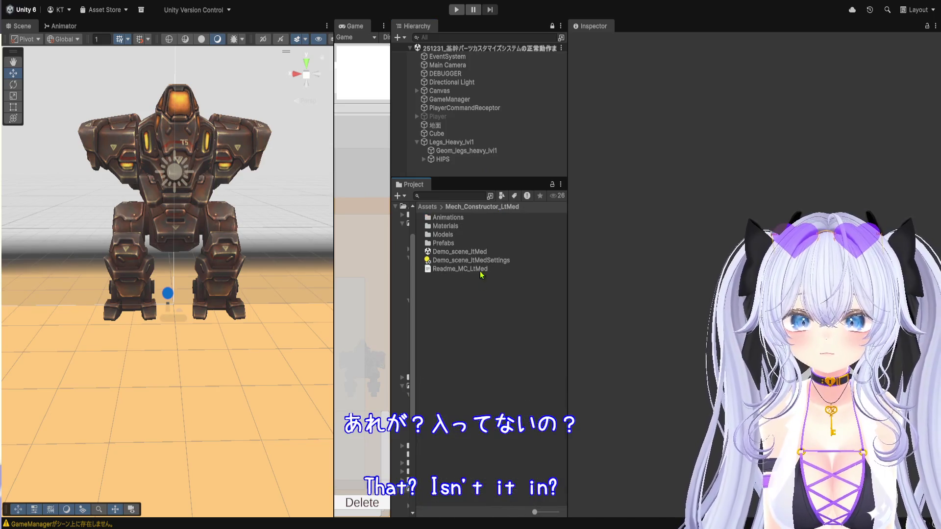
Step: Drag the Weapon_machinegun_lvl5 and Weapons_minigun_lvl5 prefabs from the Prefabs folder into the scene
double_click(444, 243)
scroll(478, 318, "down", 15)
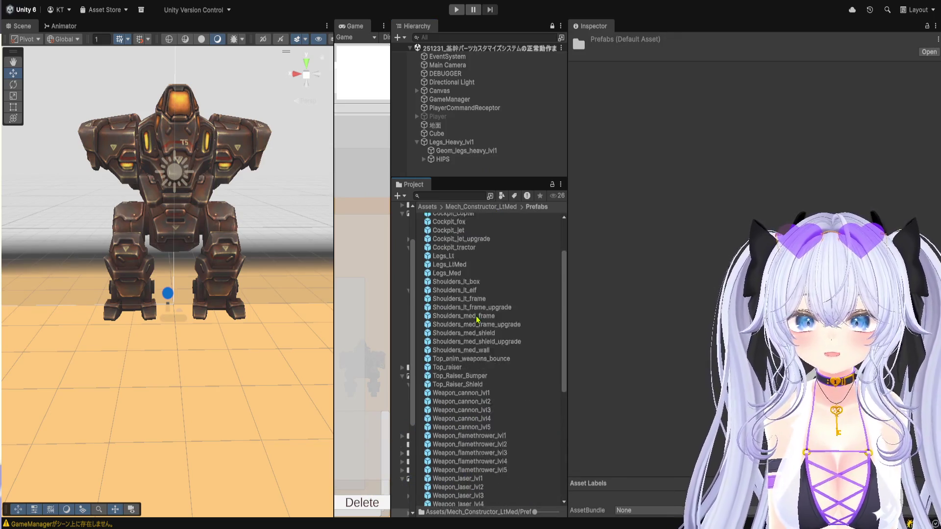
scroll(478, 318, "down", 3)
left_click_drag(492, 326, 484, 172)
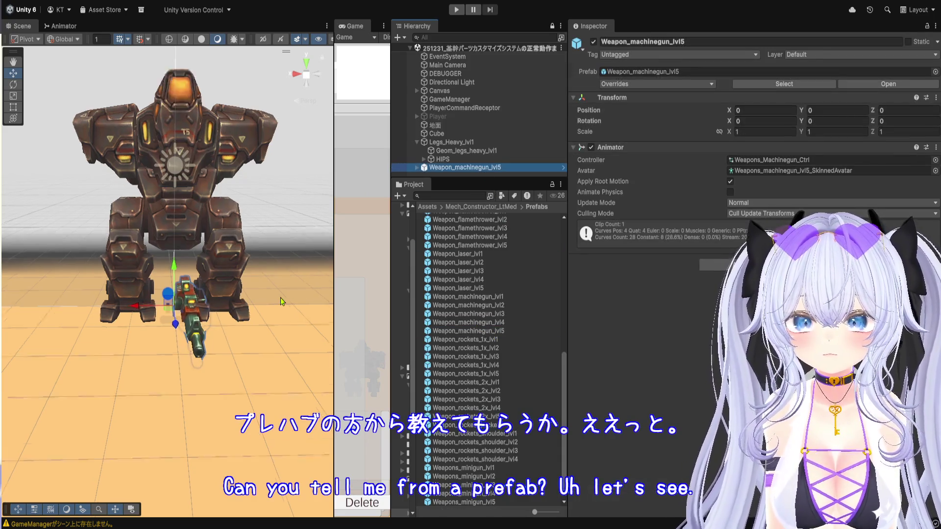
scroll(280, 297, "up", 10)
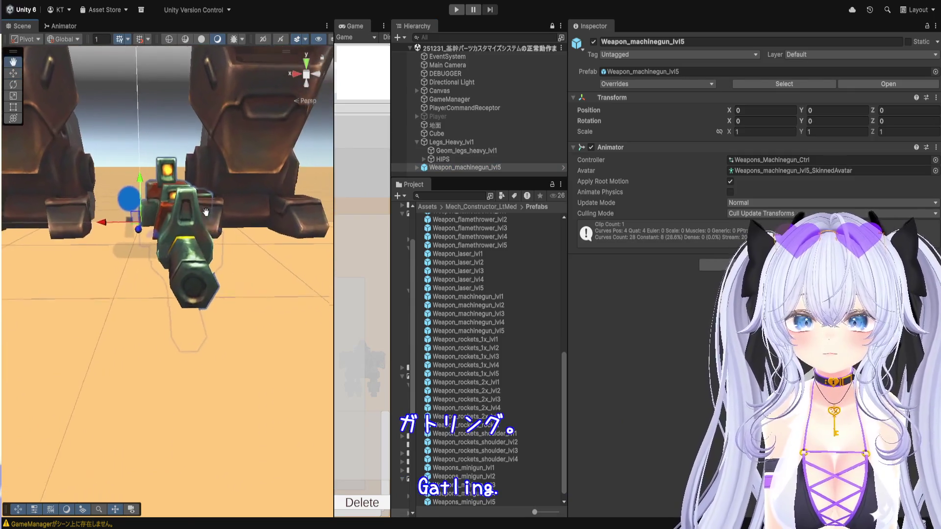
mouse_move(447, 180)
left_mouse_down()
mouse_move(448, 323)
mouse_move(457, 204)
left_mouse_up()
scroll(483, 373, "down", 2)
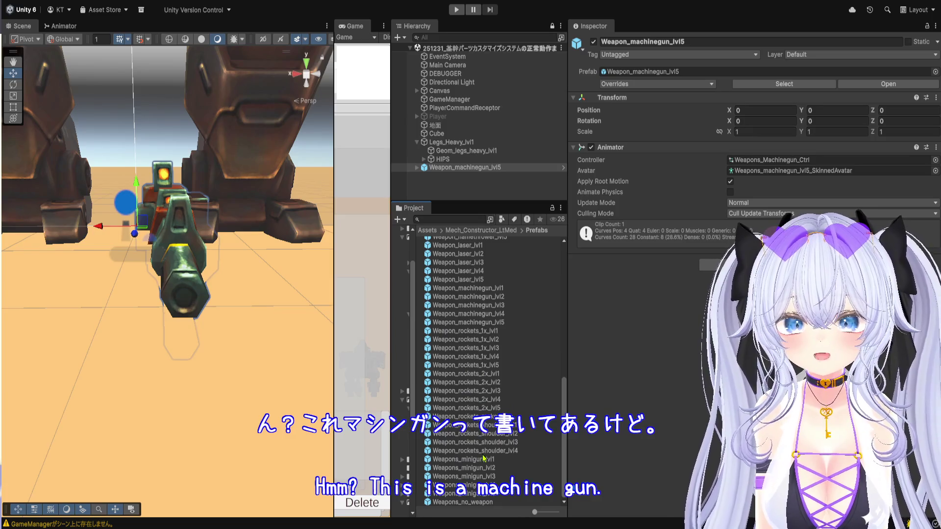
left_click_drag(482, 497, 480, 177)
Step: Delete the machinegun, raise the minigun to Y 1.248 and frame it in view
left_click(463, 167)
key("Delete")
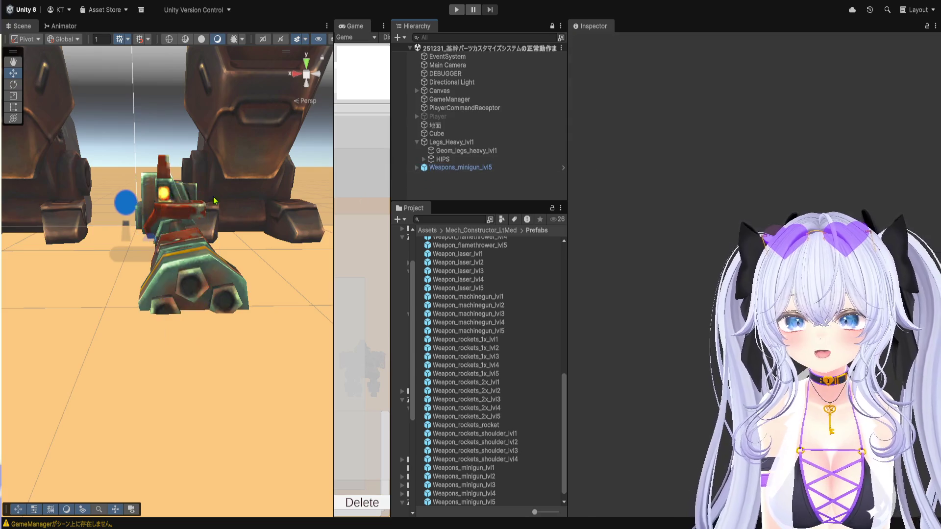
left_click(165, 211)
left_click_drag(140, 207, 141, 69)
key("f")
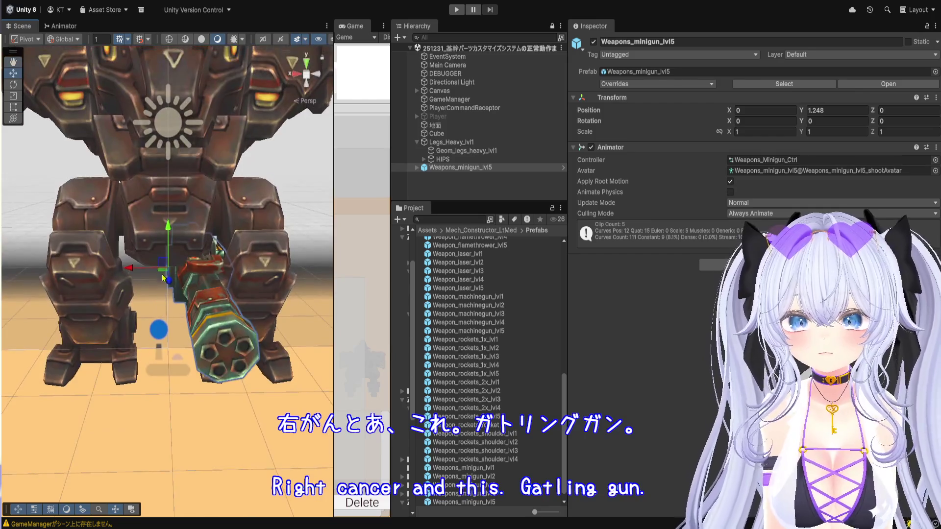
left_click(166, 154)
left_click(194, 320)
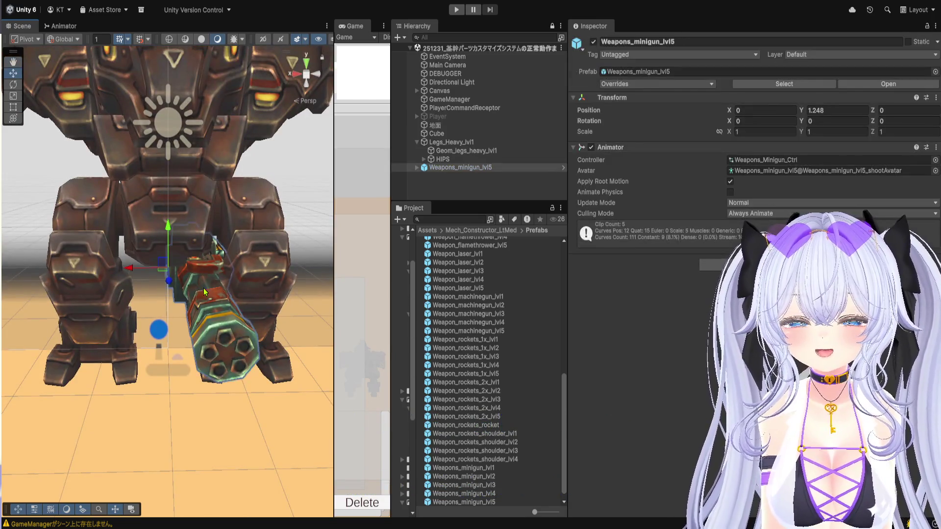
Step: Enter play mode and deactivate Legs_Heavy_lvl1, viewing the lone minigun up close
key("f")
left_click(456, 11)
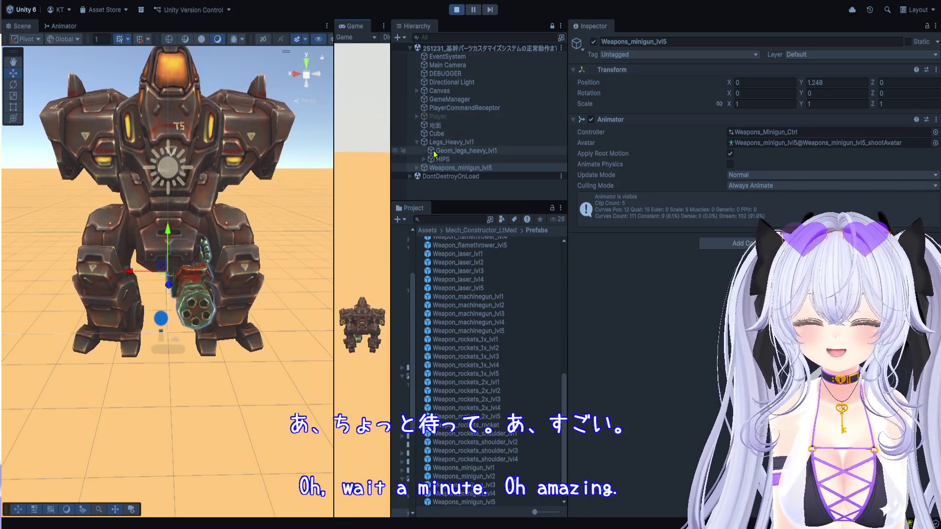
left_click(451, 142)
left_click(593, 42)
scroll(245, 305, "up", 5)
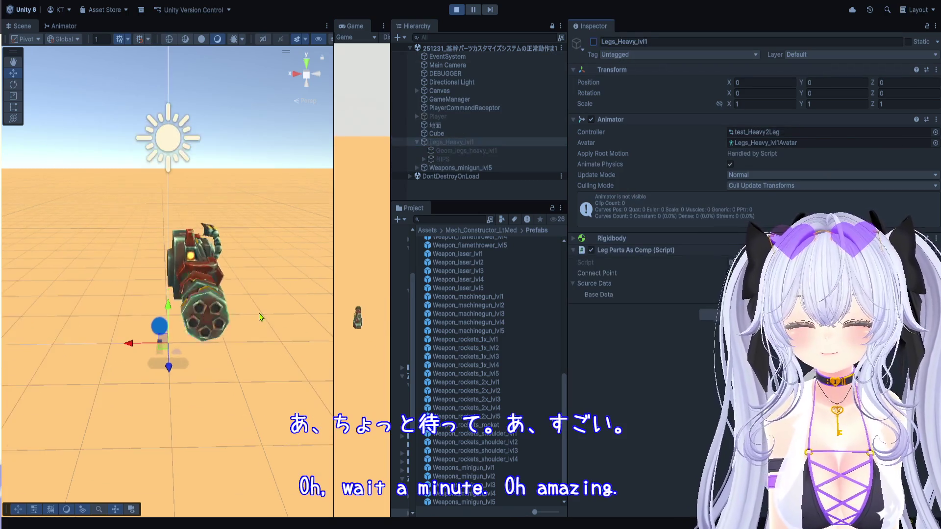
mouse_move(244, 305)
left_mouse_down()
mouse_move(219, 257)
mouse_move(226, 221)
mouse_move(217, 289)
mouse_move(98, 325)
mouse_move(52, 328)
mouse_move(68, 318)
mouse_move(120, 326)
left_mouse_up()
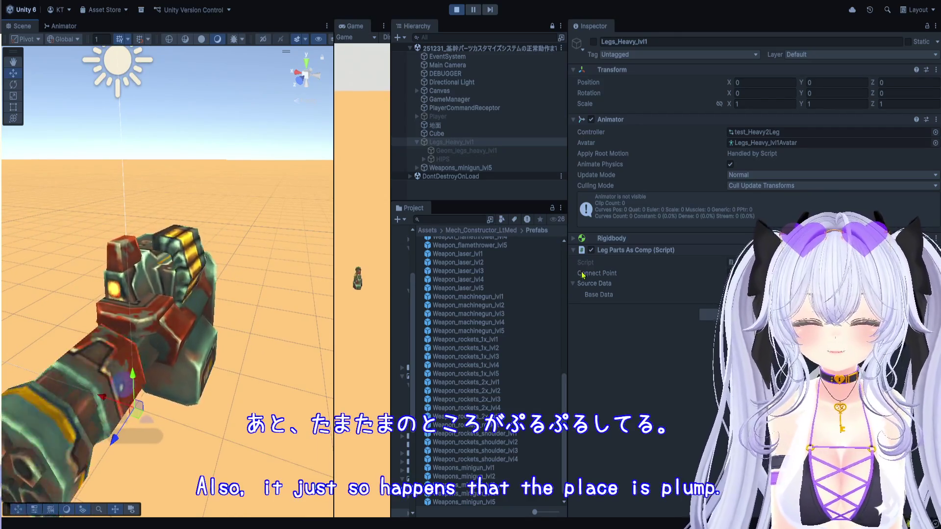
Step: Open the MovementTree blend tree inside the test_Heavy2Leg animator controller
double_click(780, 132)
scroll(185, 246, "down", 5)
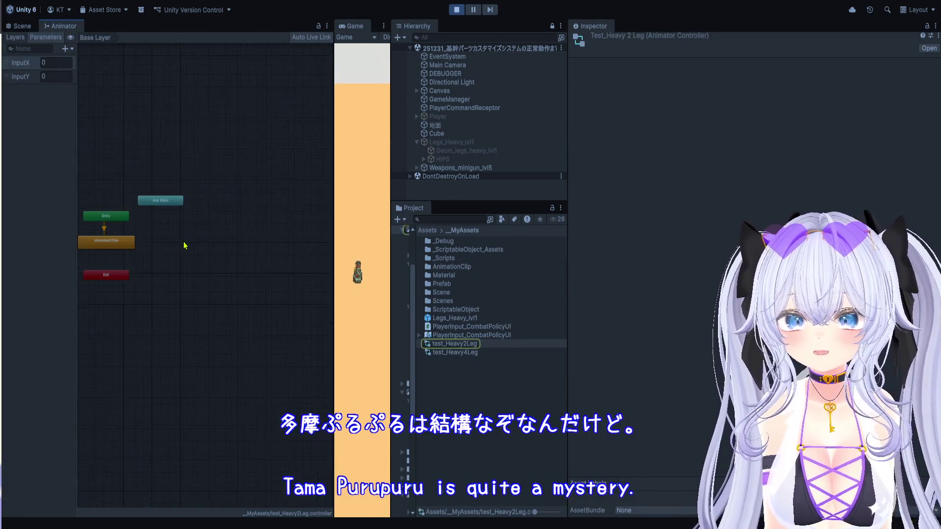
scroll(231, 262, "up", 6)
left_click(247, 233)
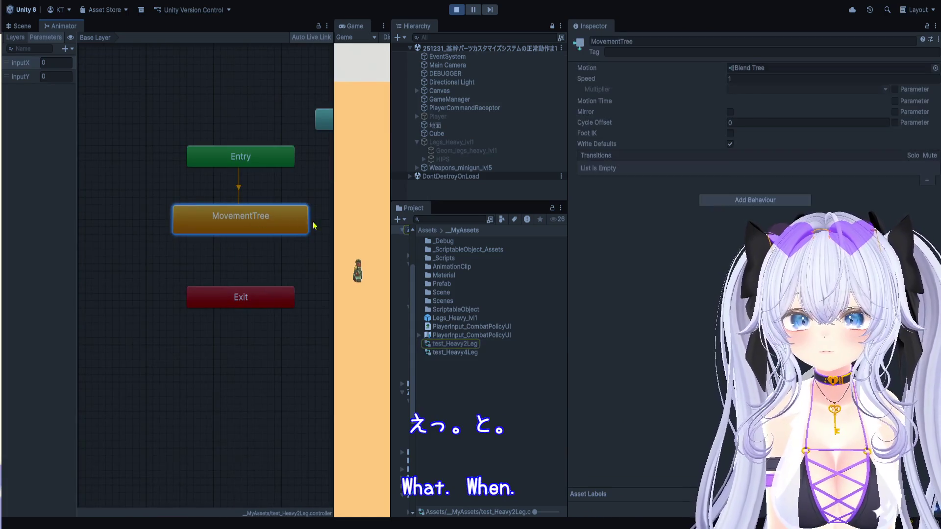
left_click_drag(335, 225, 497, 228)
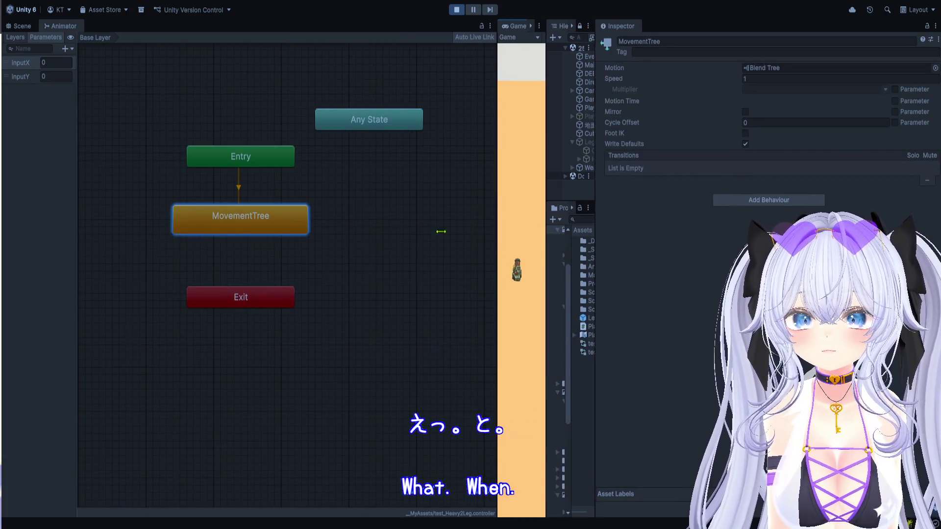
double_click(274, 217)
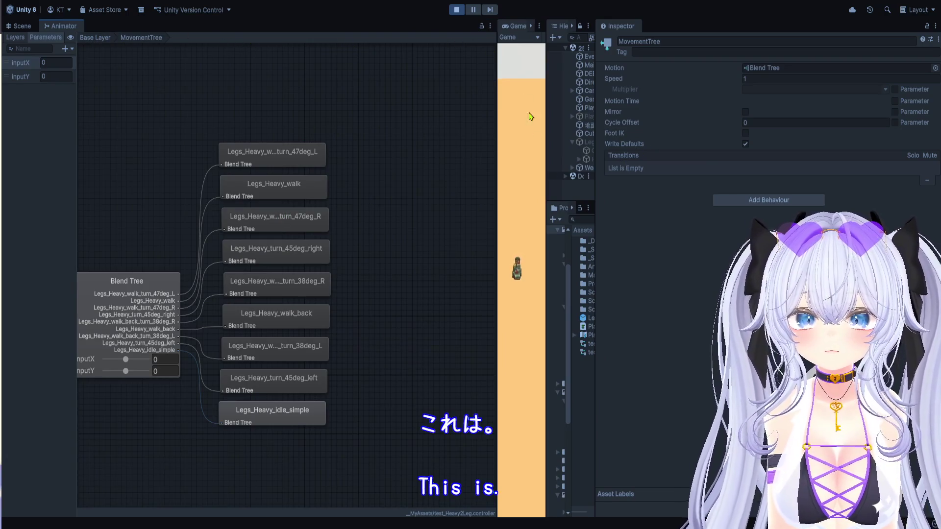
Step: Resize the panels and select Weapons_minigun_lvl5 to show its Weapons_Minigun_Ctrl graph
left_click_drag(498, 203, 283, 202)
left_click_drag(544, 166, 382, 172)
left_click(453, 168)
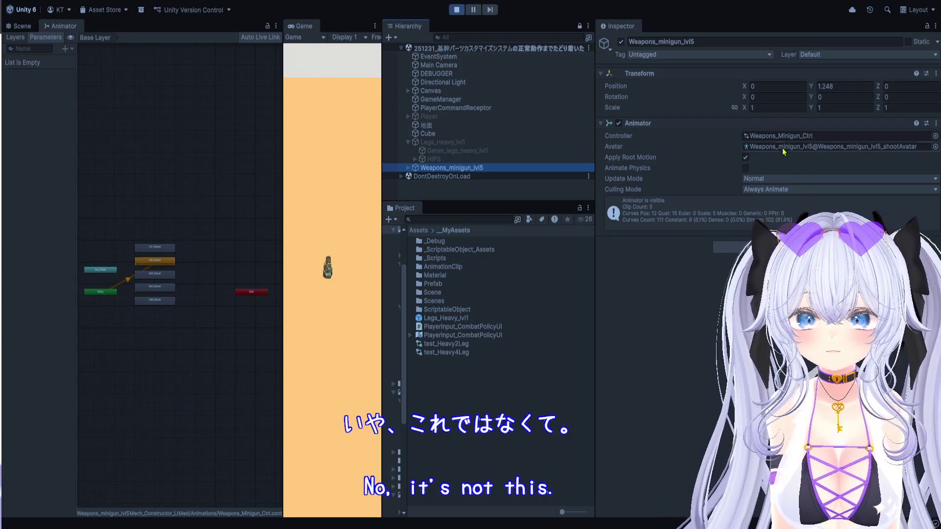
Step: Review the lvl2_Shoot through lvl5_Shoot states in the minigun's Animator graph
mouse_move(281, 265)
left_mouse_down()
mouse_move(626, 265)
mouse_move(560, 233)
left_mouse_up()
scroll(508, 226, "up", 5)
scroll(508, 226, "up", 2)
left_click_drag(425, 213, 535, 212)
left_click(384, 197)
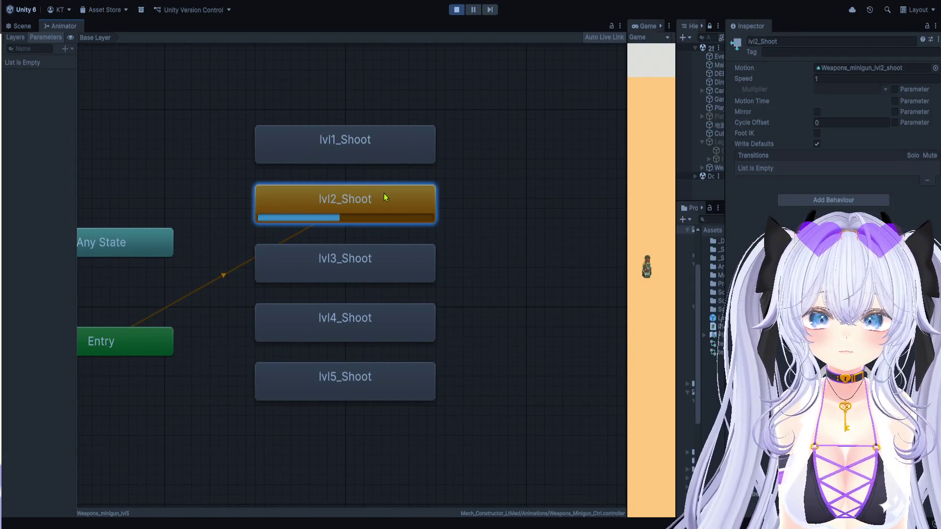
left_click(381, 266)
left_click(374, 316)
left_click(375, 277)
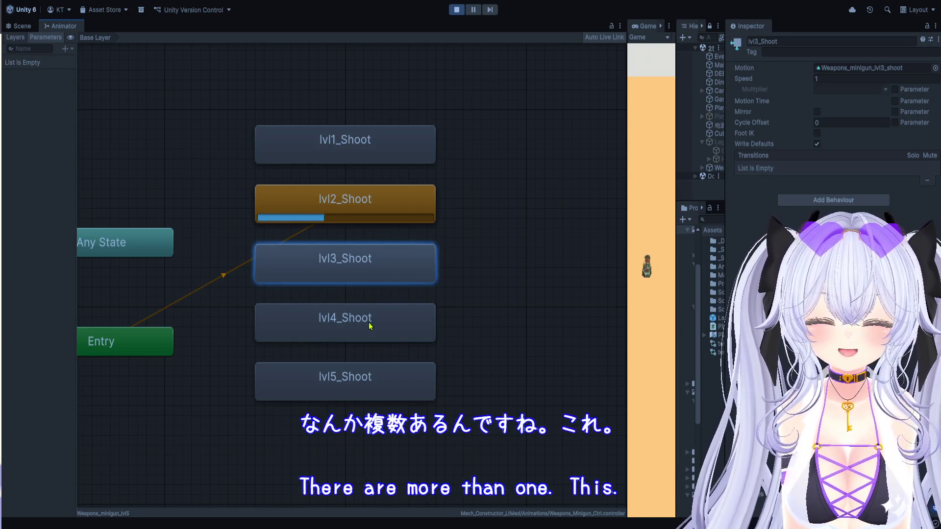
left_click_drag(370, 326, 370, 319)
left_click(366, 351)
left_click(363, 369)
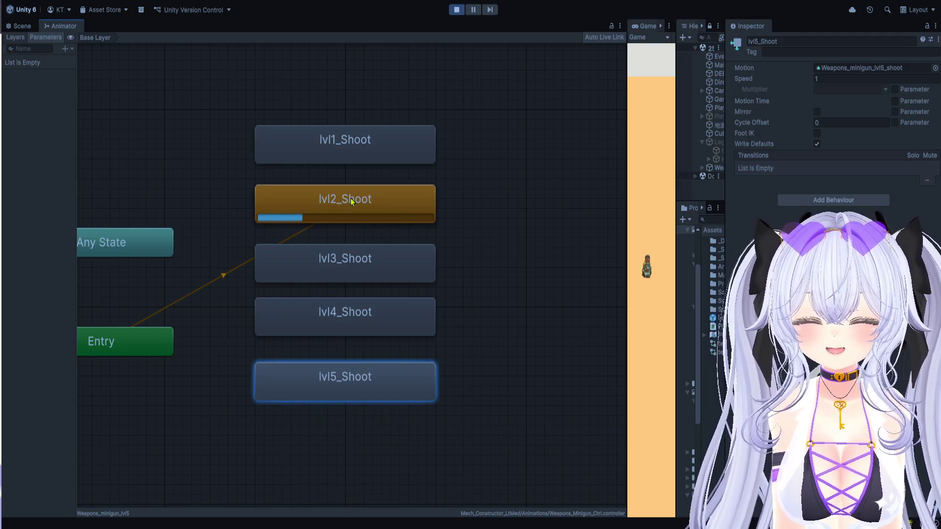
scroll(351, 199, "down", 3)
scroll(346, 214, "up", 3)
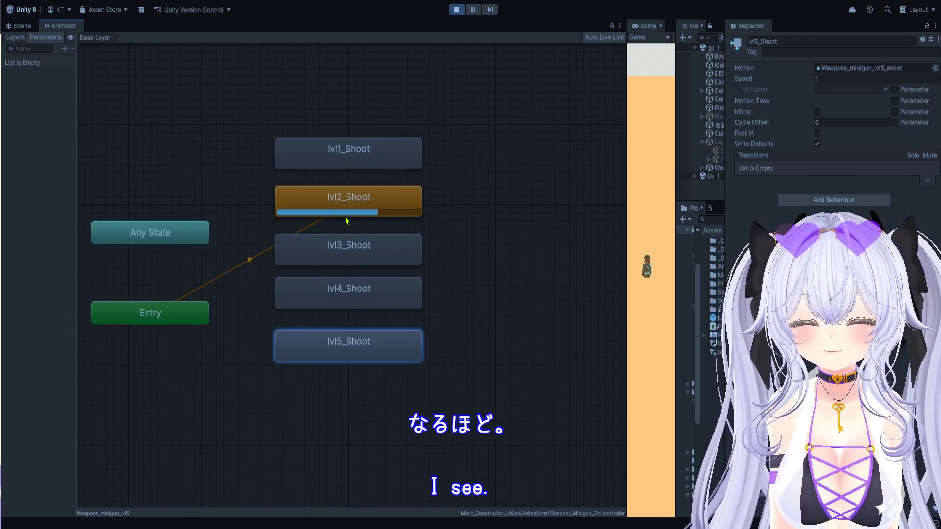
Step: Add a lvl2_Shoot to lvl5_Shoot transition and enlarge the Game view
left_click(221, 274)
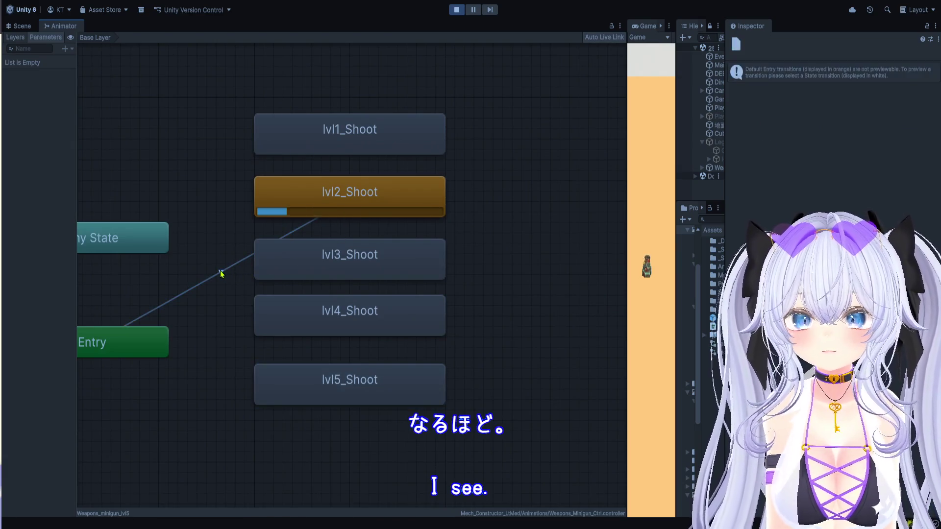
left_click(375, 210)
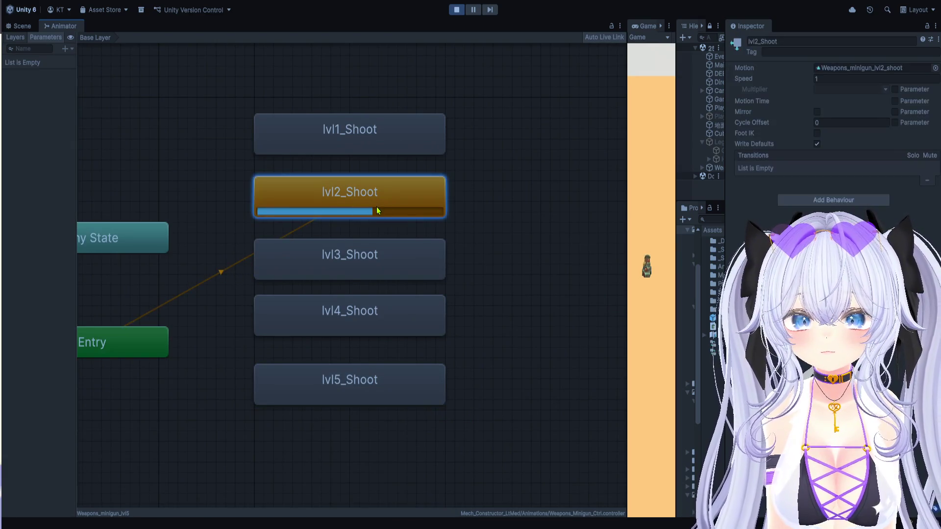
left_click(363, 389)
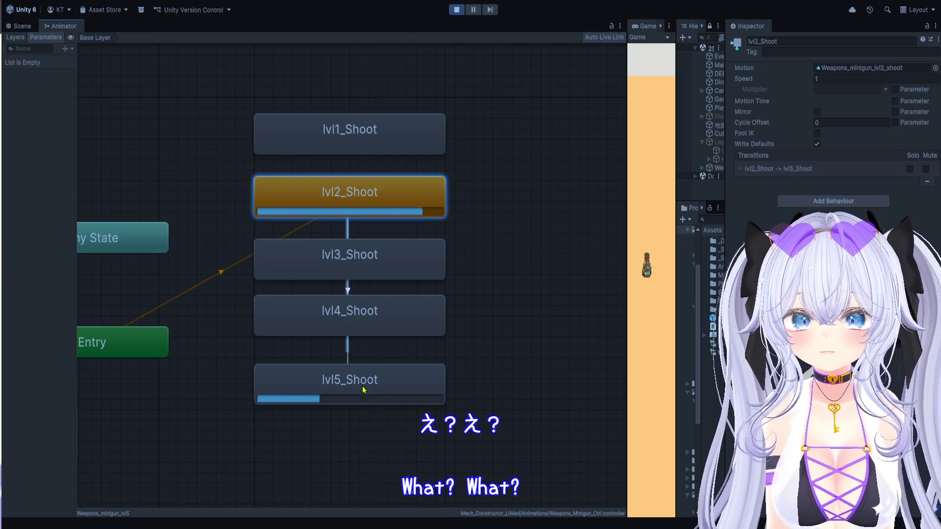
left_click_drag(631, 265, 234, 288)
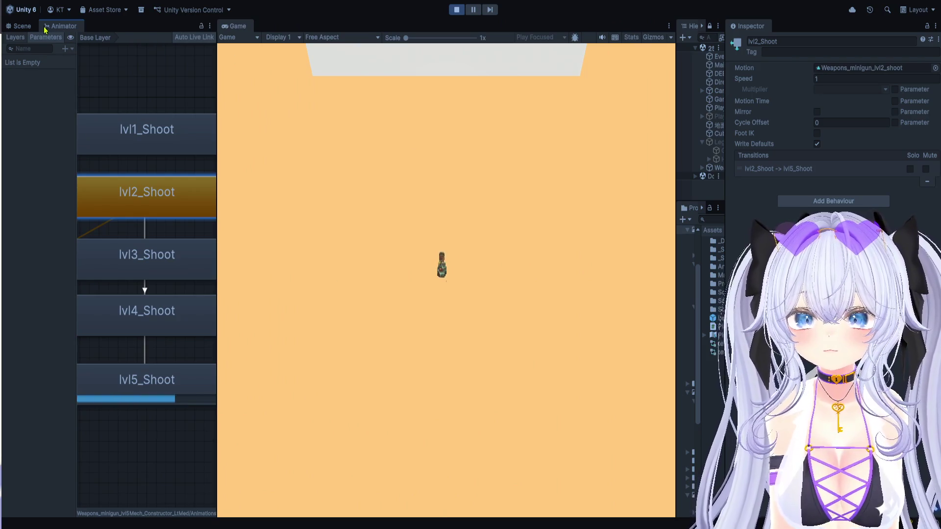
Step: Switch to a widened Scene view framing the Weapons_minigun_lvl5 gatling up close
left_click(20, 26)
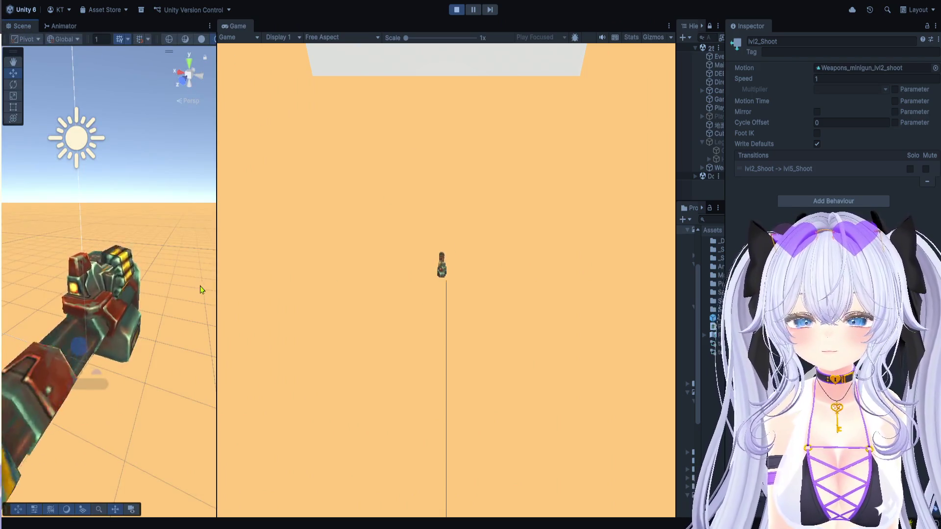
left_click_drag(217, 292, 685, 293)
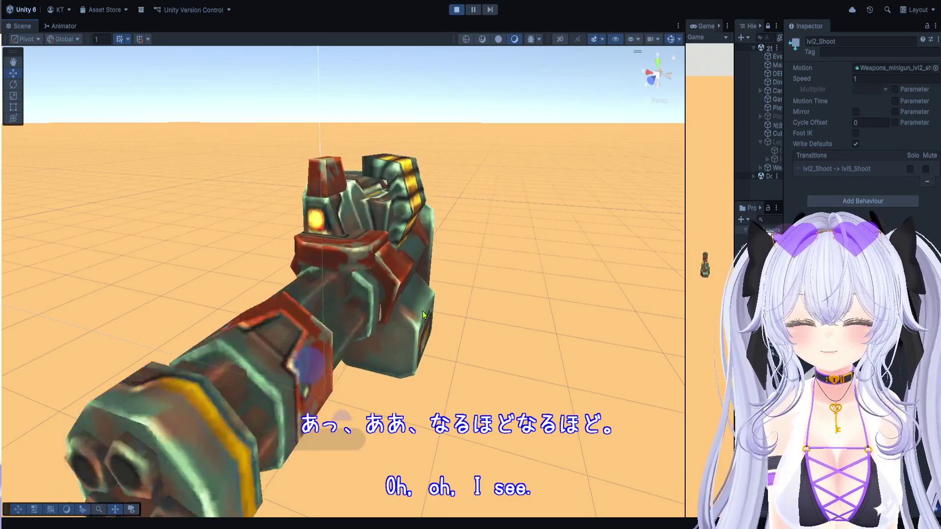
mouse_move(478, 237)
left_mouse_down()
mouse_move(448, 317)
mouse_move(485, 227)
left_mouse_up()
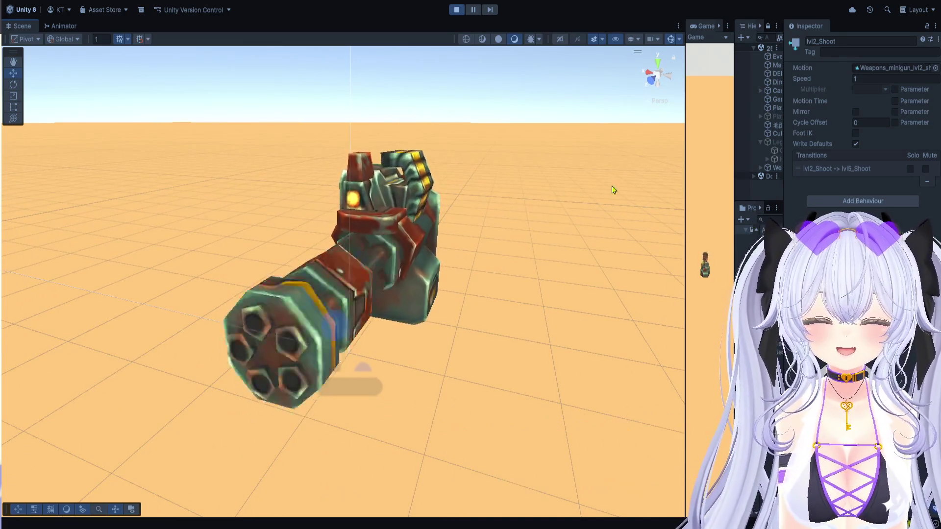
left_click_drag(685, 196, 580, 188)
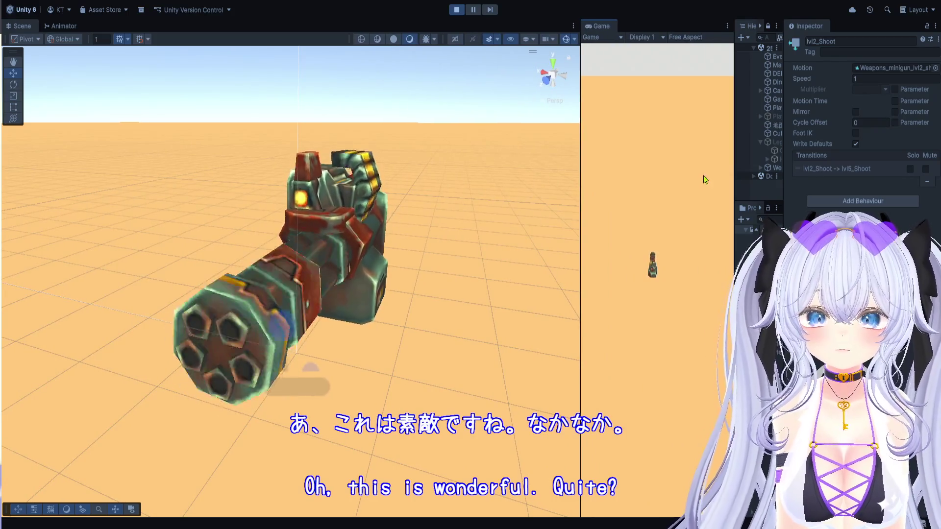
left_click_drag(732, 182, 557, 179)
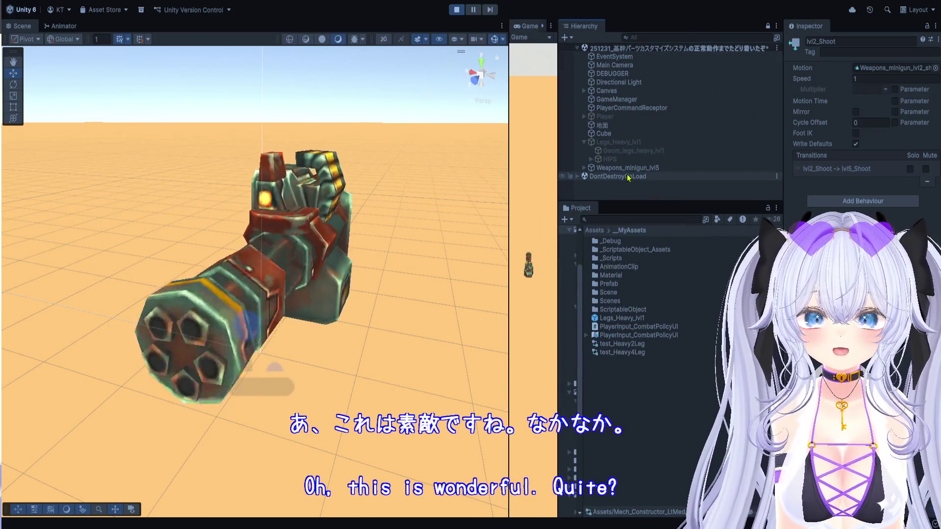
left_click(628, 168)
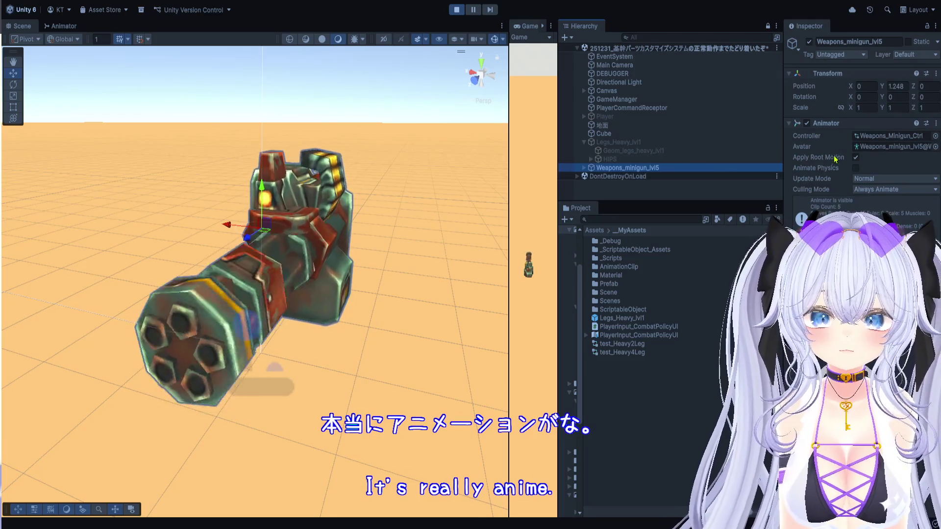
left_click_drag(782, 184, 751, 189)
left_click(405, 258)
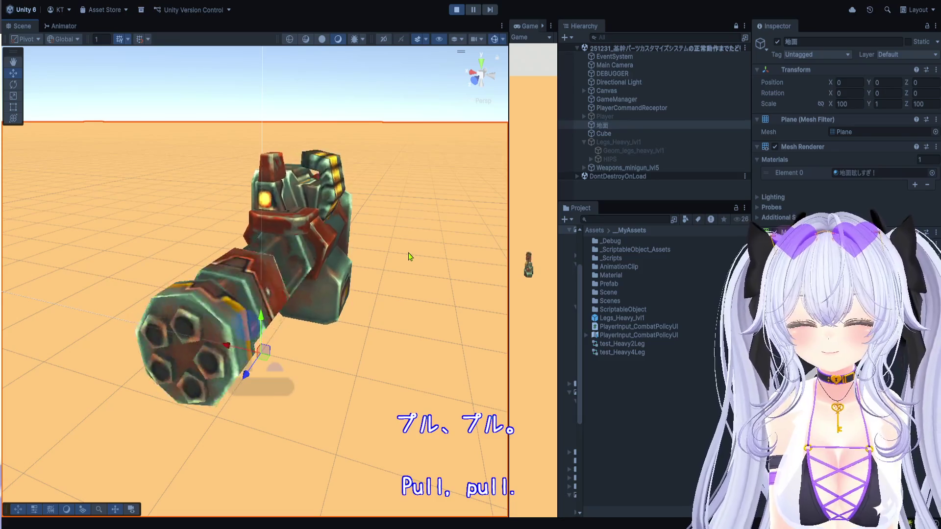
left_click_drag(509, 284, 567, 283)
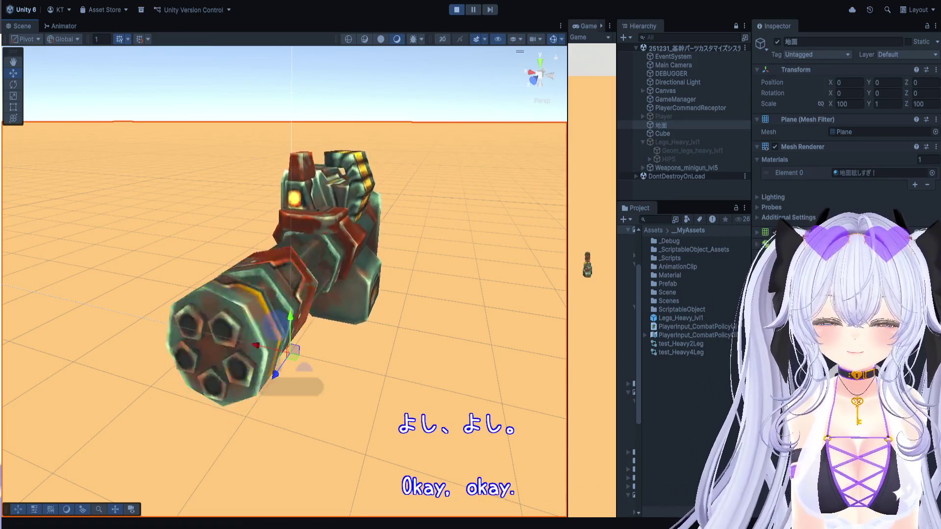
Step: Stop play mode with Ctrl+P, delete Weapons_minigun_lvl5, and rebalance the Scene and Game widths
left_click_drag(568, 202, 338, 211)
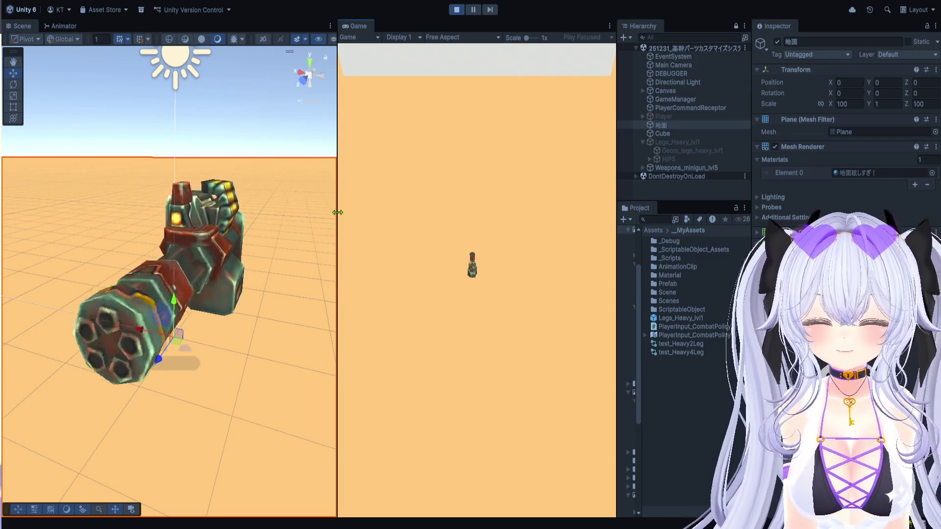
key("ctrl+p")
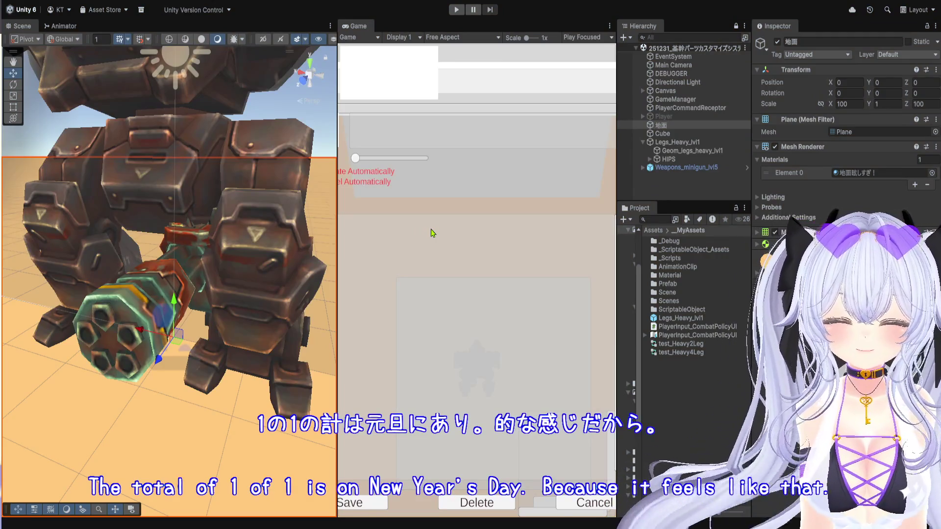
left_click(718, 168)
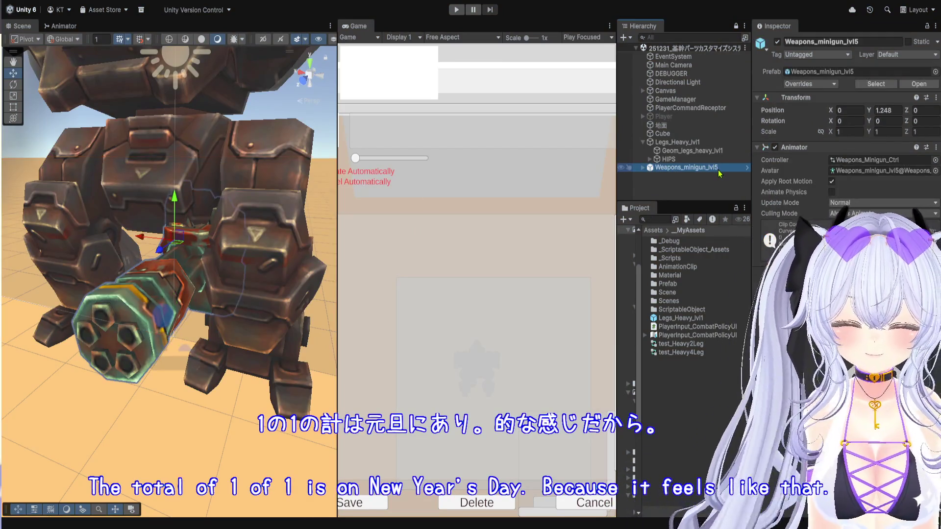
key("Delete")
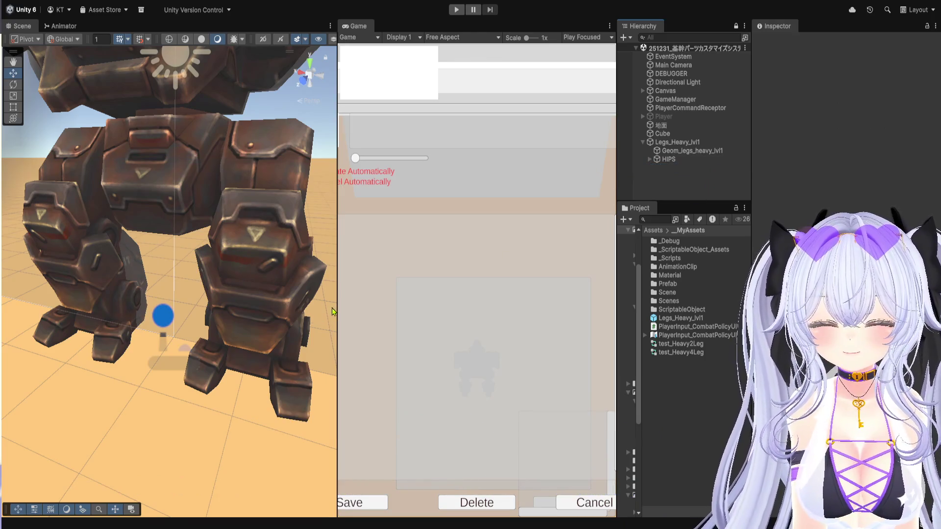
left_click_drag(338, 306, 554, 304)
mouse_move(617, 276)
left_mouse_down()
mouse_move(539, 276)
mouse_move(716, 276)
left_mouse_up()
left_click_drag(492, 259, 621, 257)
scroll(427, 306, "down", 4)
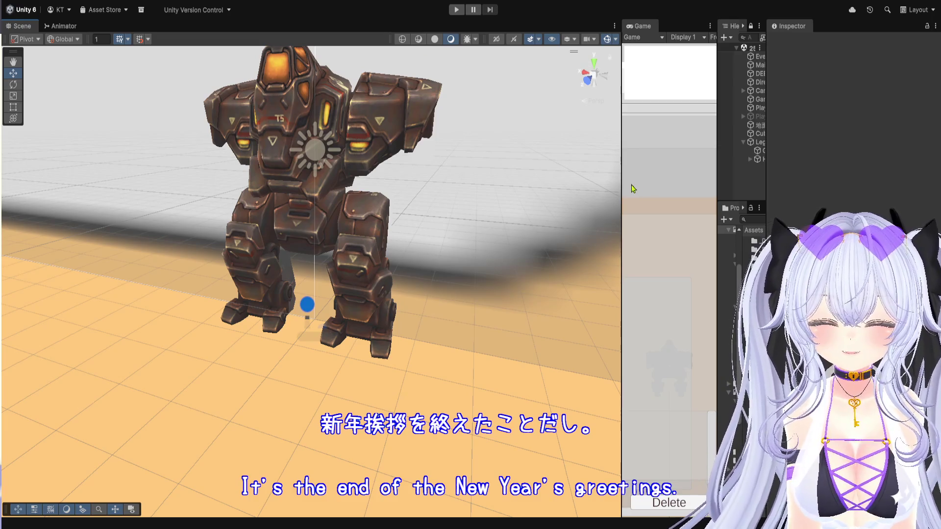
Step: Widen the Game view for the parts assembly screen and pull the Scene camera back
left_click_drag(620, 184, 529, 184)
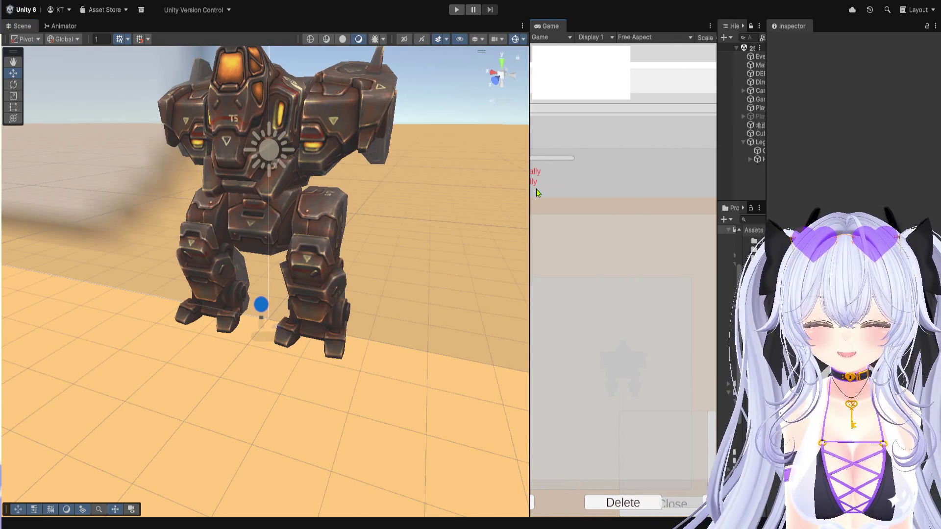
left_click_drag(528, 224, 380, 235)
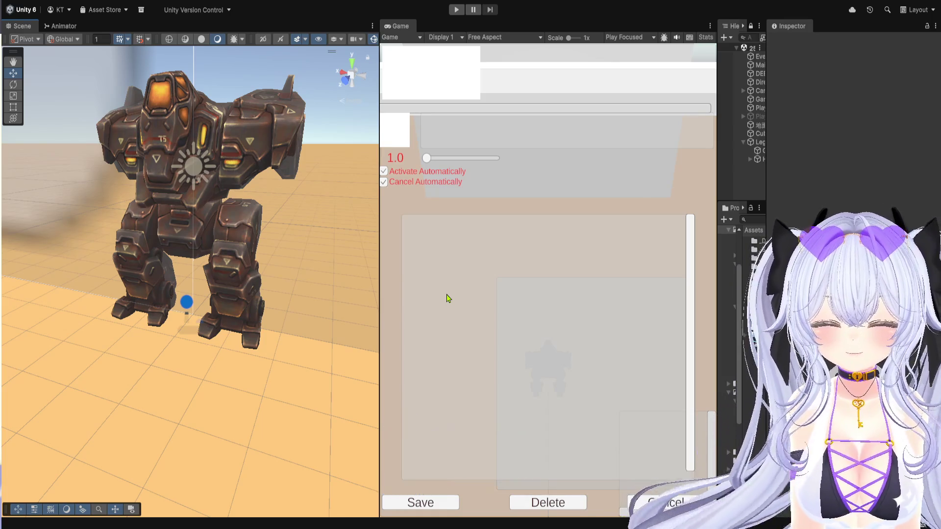
scroll(306, 269, "down", 2)
scroll(305, 268, "down", 8)
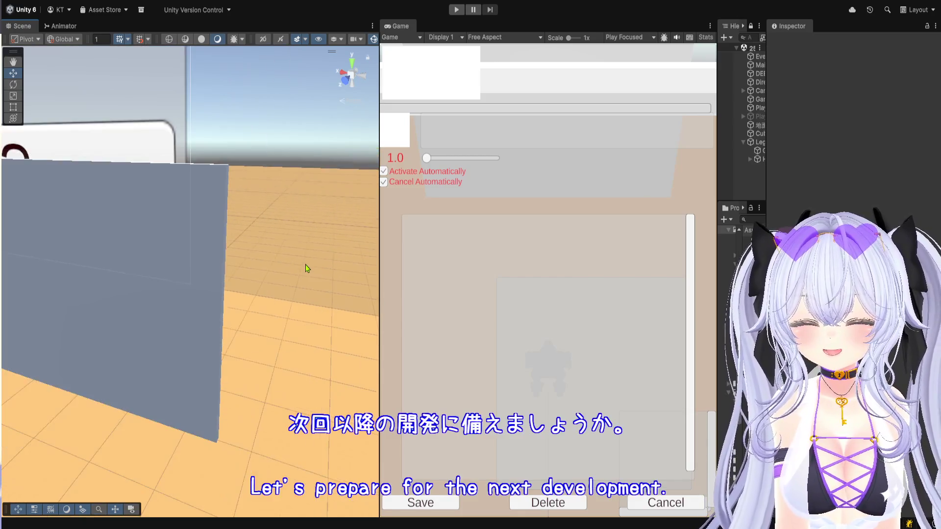
scroll(305, 268, "down", 2)
mouse_move(306, 267)
left_mouse_down()
mouse_move(255, 336)
mouse_move(164, 294)
mouse_move(78, 336)
mouse_move(120, 361)
mouse_move(81, 324)
left_mouse_up()
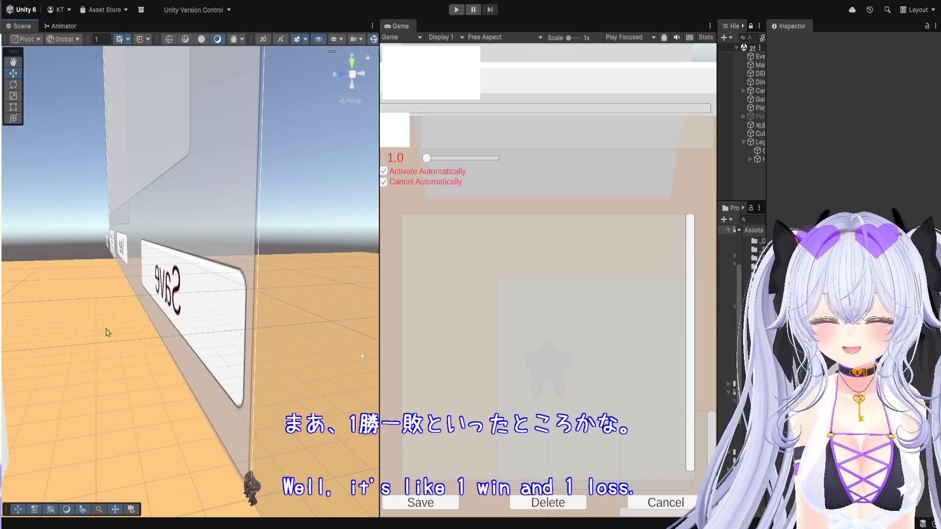
Step: In play mode, connect the chosen legs to the robot and close the assembly panel
left_click(456, 10)
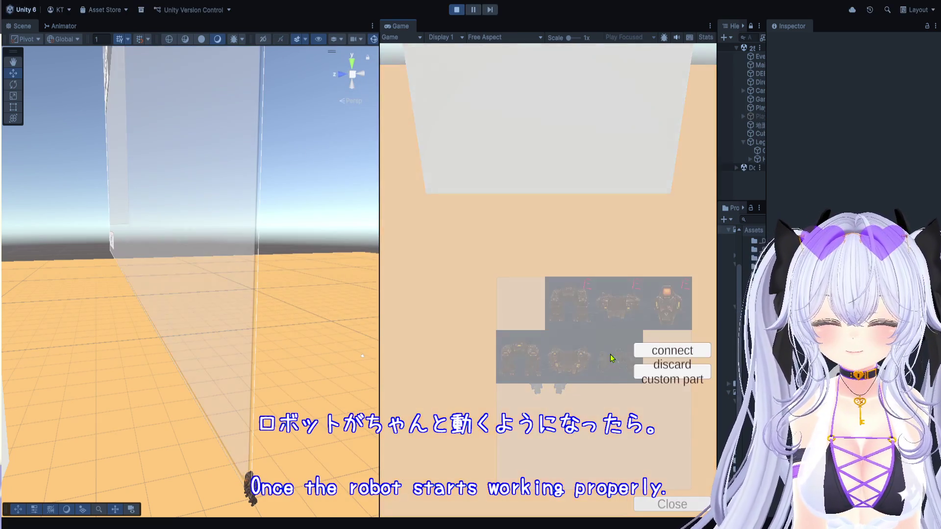
left_click(652, 350)
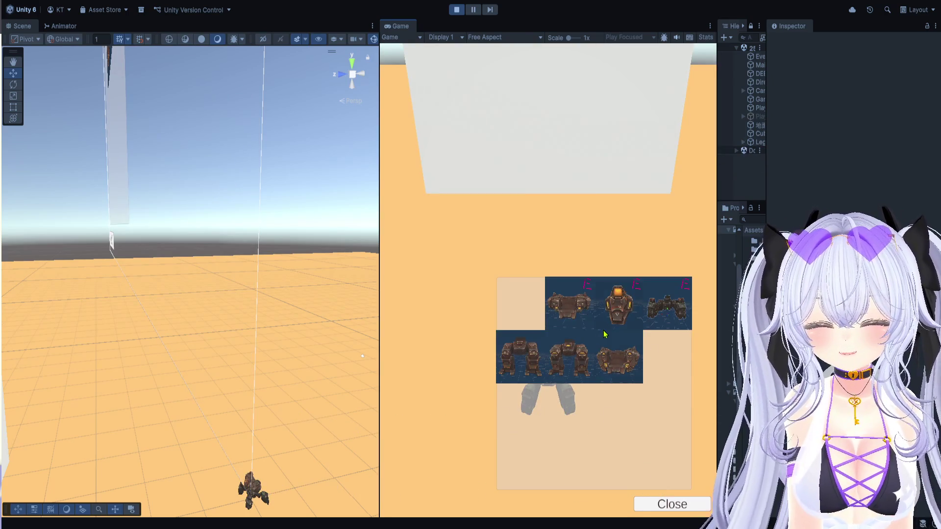
left_click(604, 333)
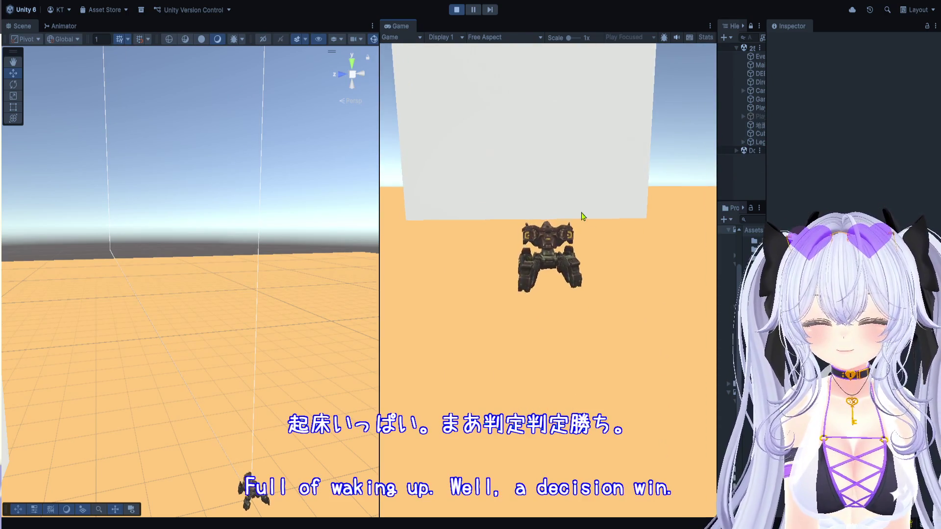